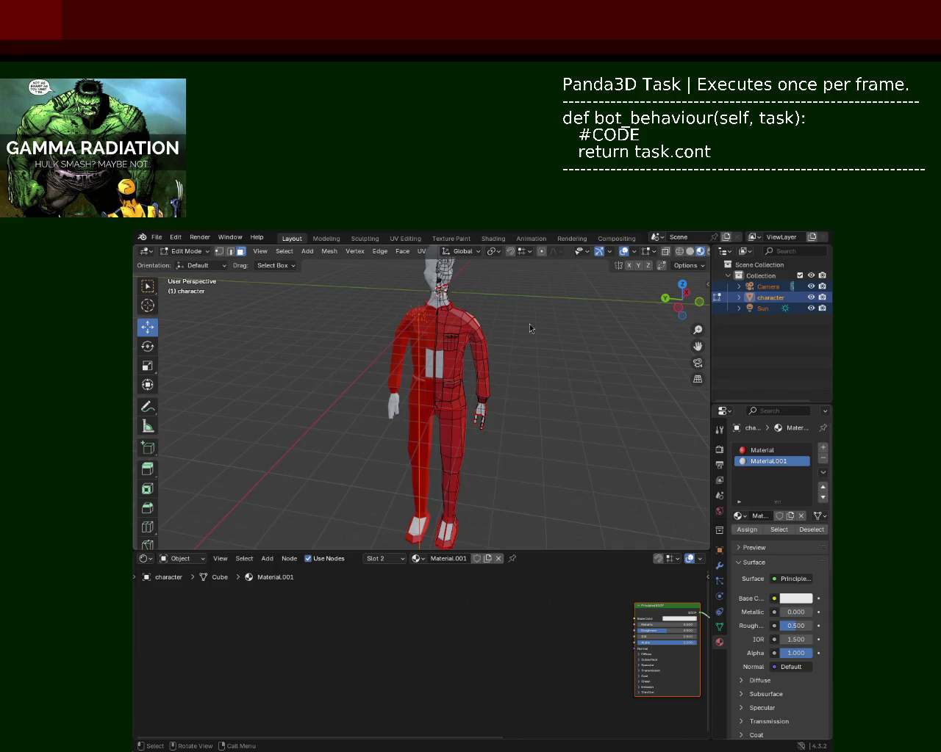
Deselect the camera, character and sun, then save the red character as character_2.blend
{"action": "left_click", "coordinate": [770, 374]}
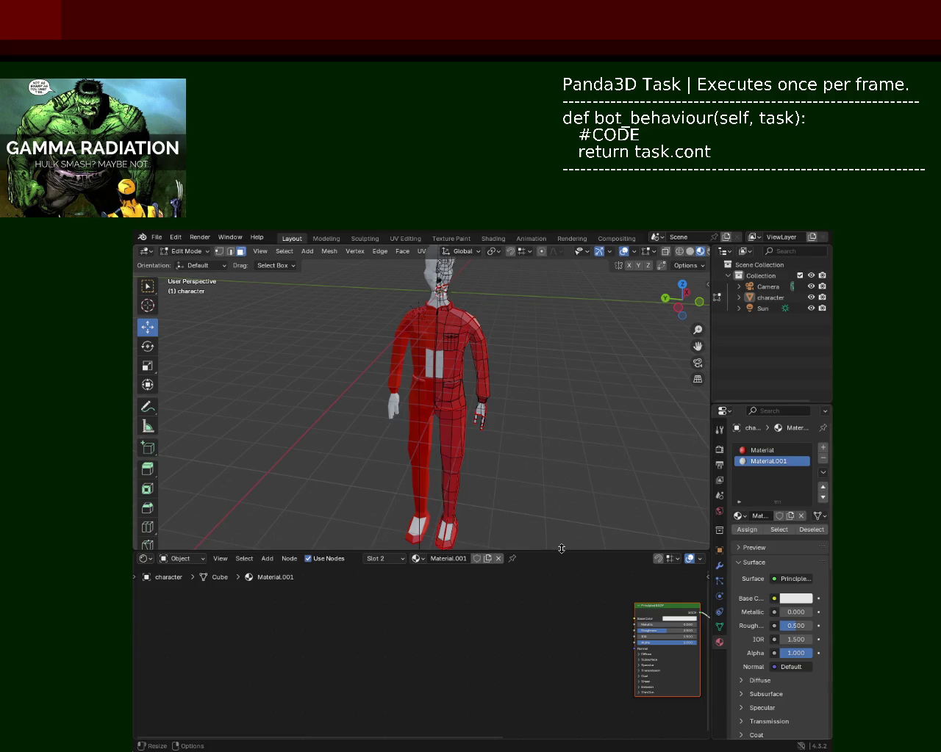
{"action": "key", "text": "ctrl+s"}
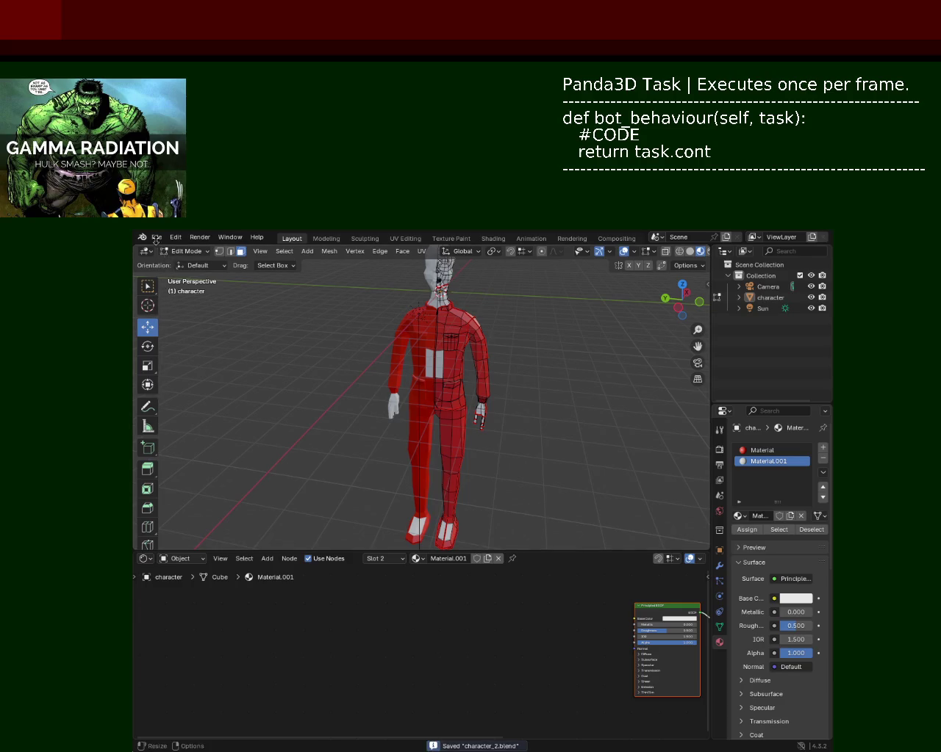
Bring up the File menu's operations list to begin exporting the finished models
{"action": "left_click", "coordinate": [155, 238]}
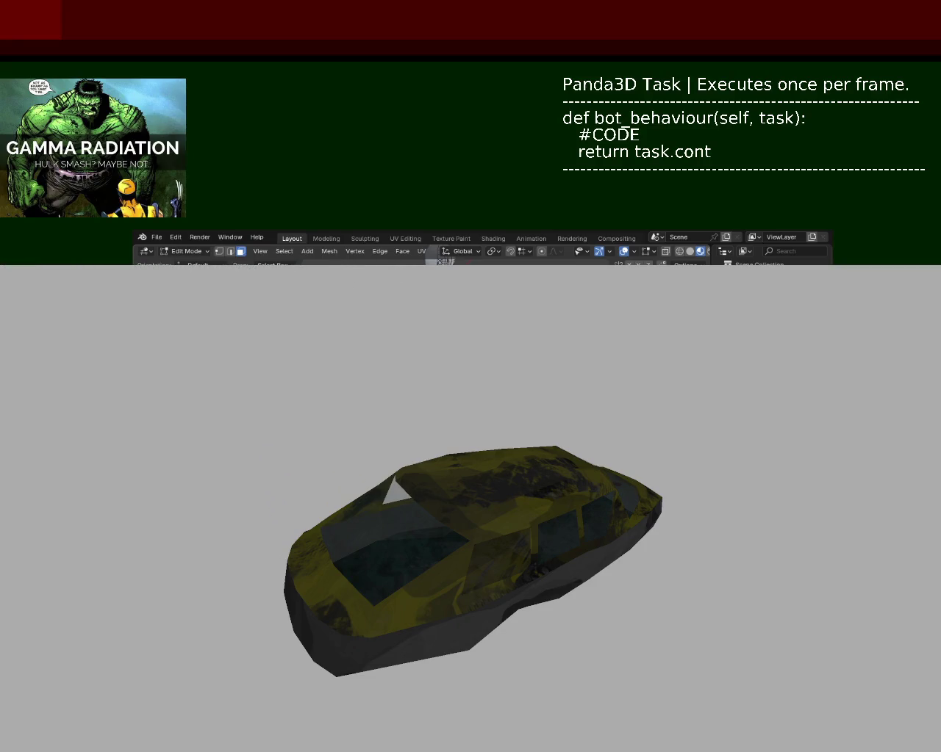
Close the running Panda3D game window showing the yellow car
{"action": "key", "text": "Escape"}
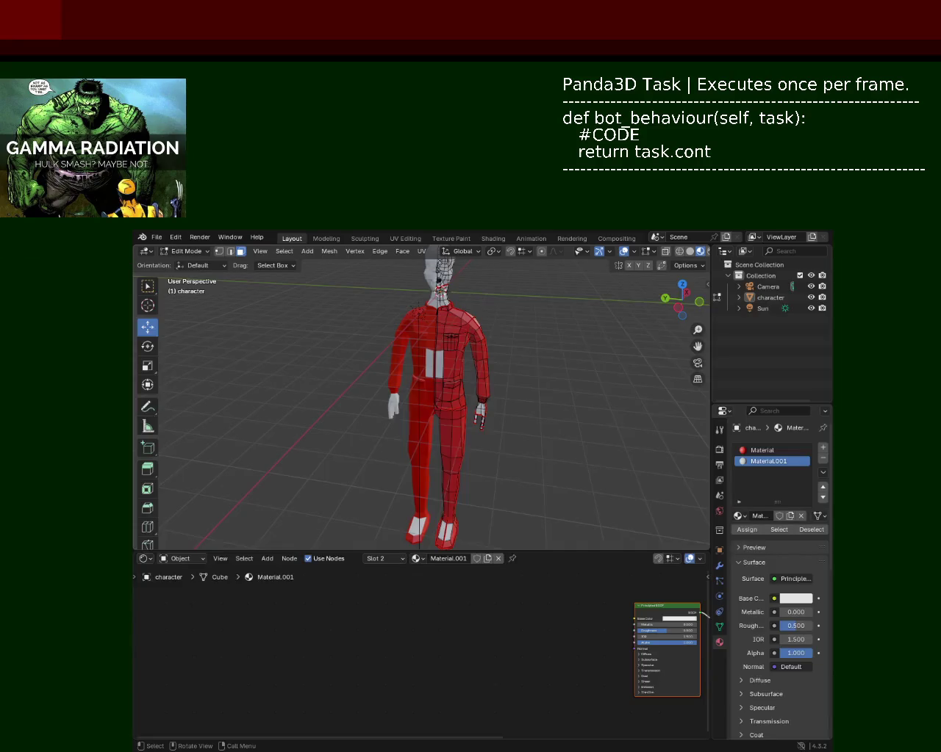
Rerun the game script with Alt+P so the yellow car renders over the rocky terrain
{"action": "key", "text": "alt+p"}
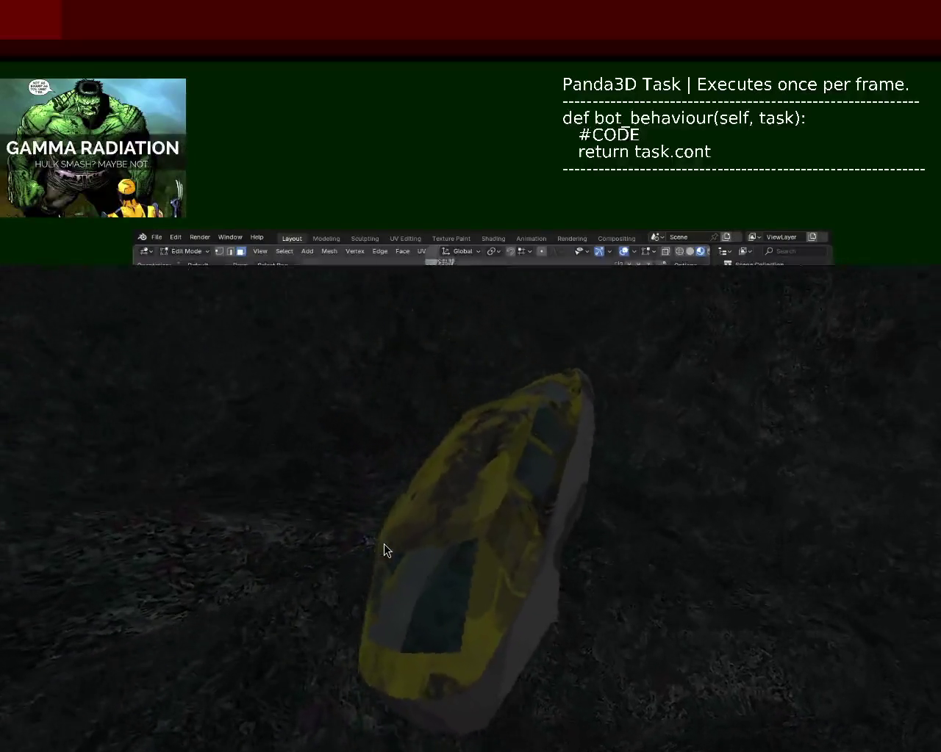
{"action": "left_click_drag", "start_coordinate": [211, 267], "coordinate": [631, 540]}
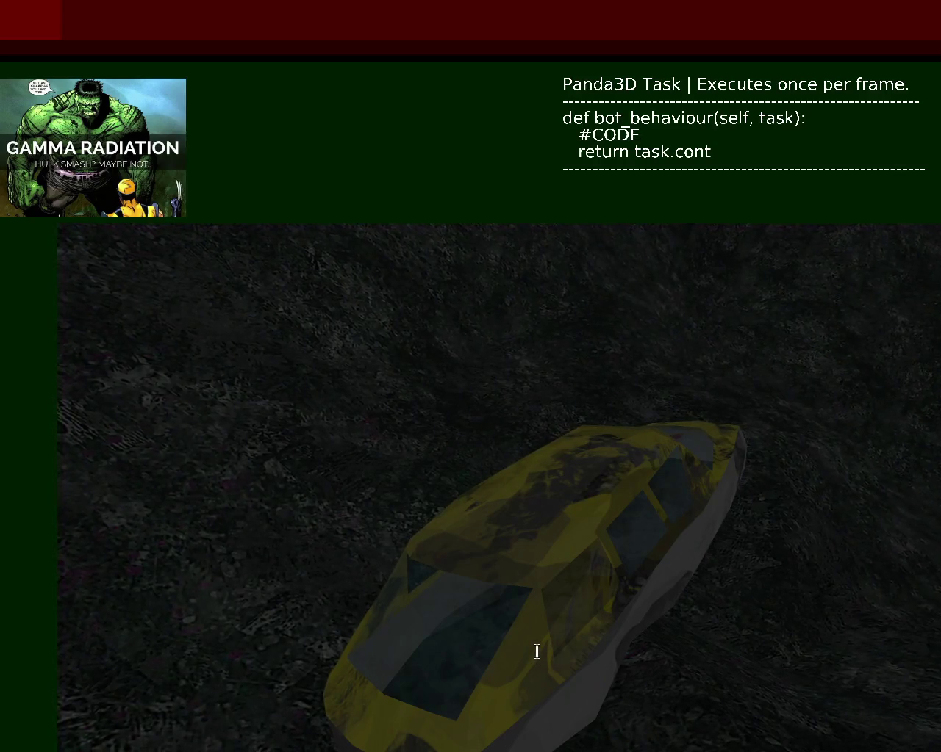
Press Enter while the Panda3D window shows the yellow car on the terrain
{"action": "key", "text": "Return"}
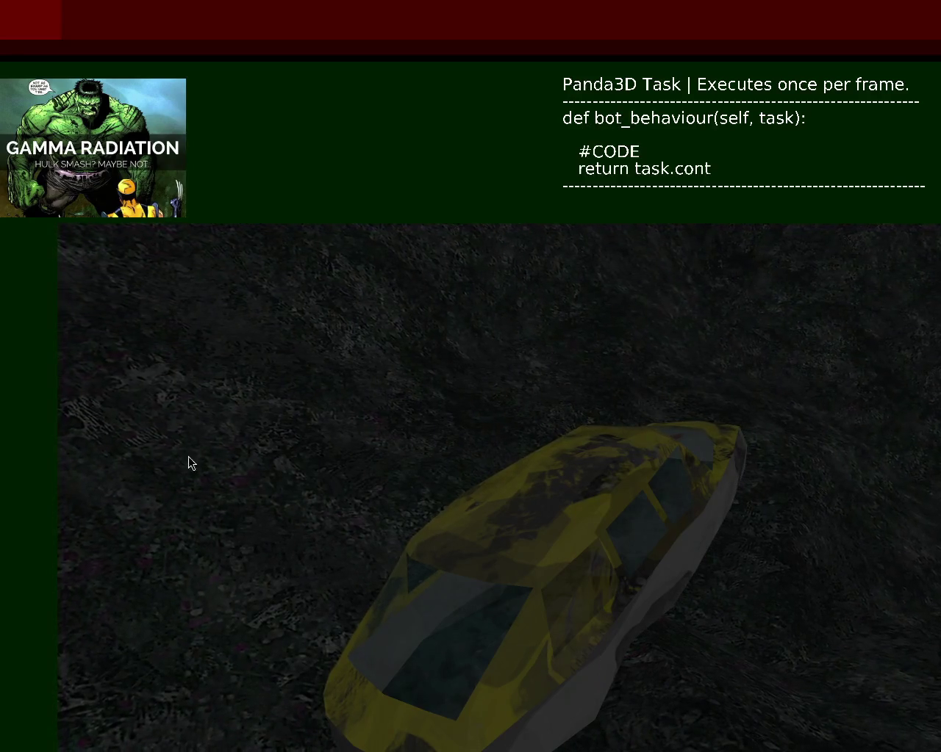
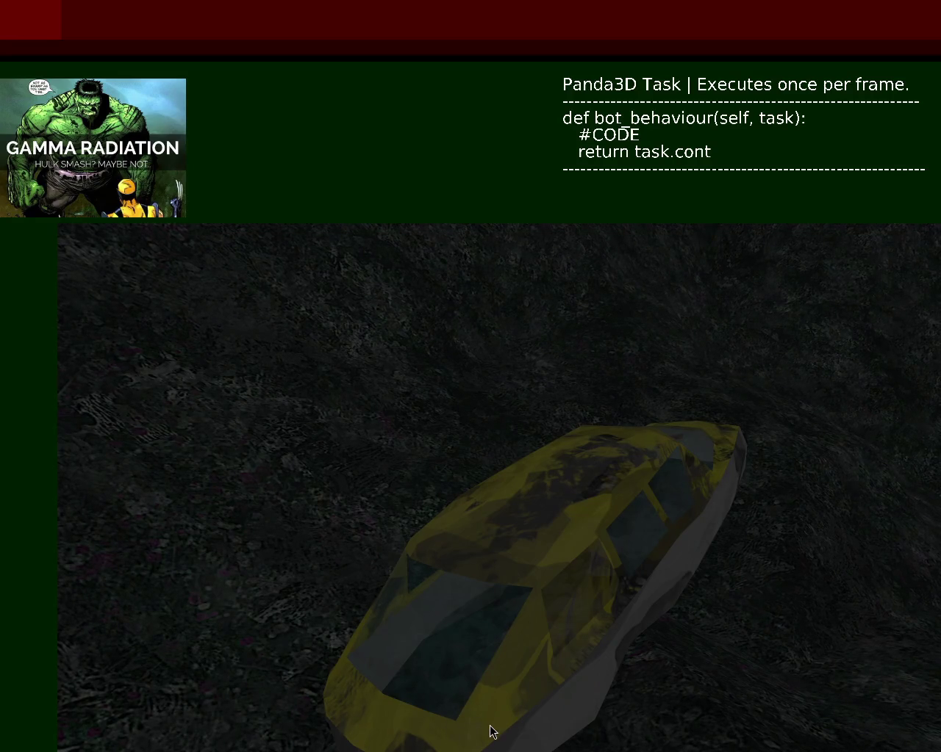
Drive the yellow car forward over the dark terrain and steer so the hills swing left
{"action": "key", "text": "Up"}
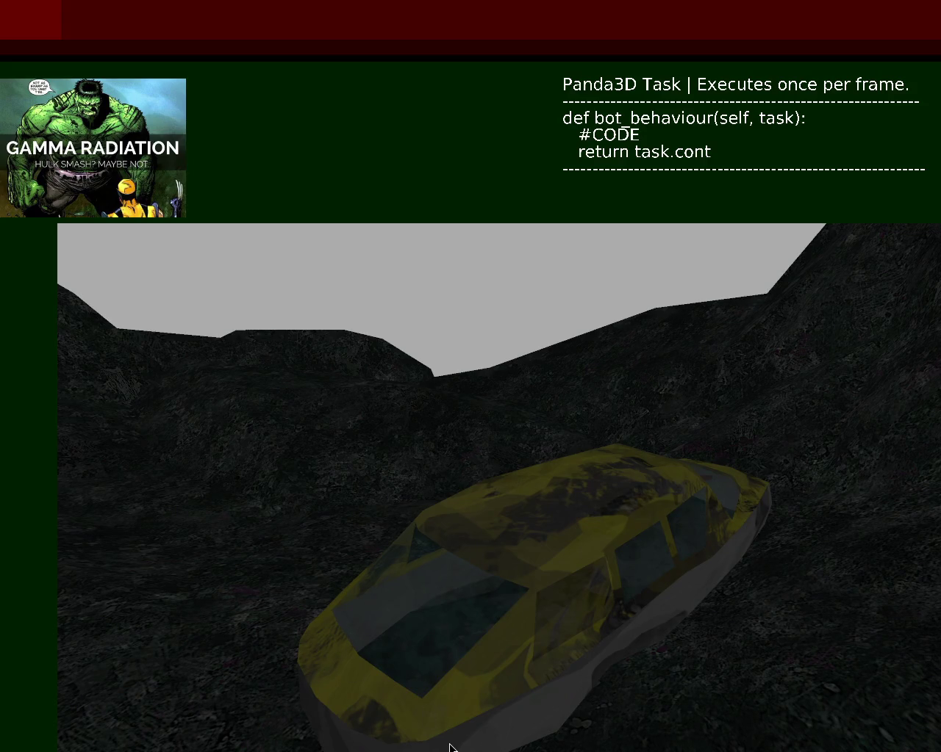
{"action": "key", "text": "Up"}
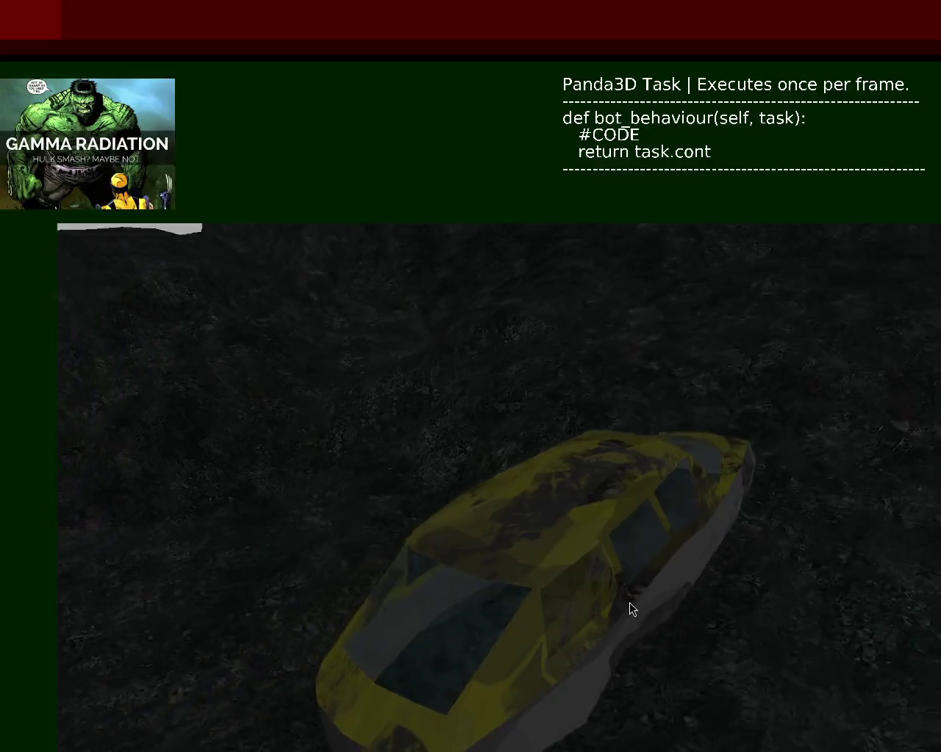
Drag the Panda3D game window upward until it covers the code notes panel
{"action": "left_click_drag", "start_coordinate": [597, 603], "coordinate": [599, 334], "text": "alt"}
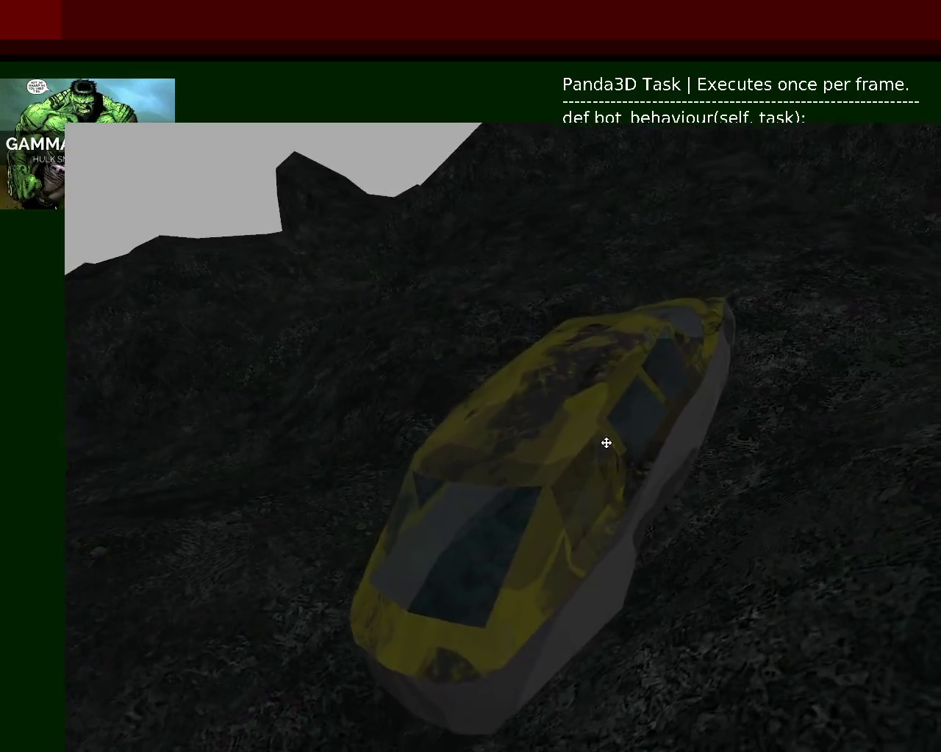
Shift the Panda3D game window left against the screen edge
{"action": "left_click_drag", "start_coordinate": [808, 210], "coordinate": [655, 204], "text": "alt"}
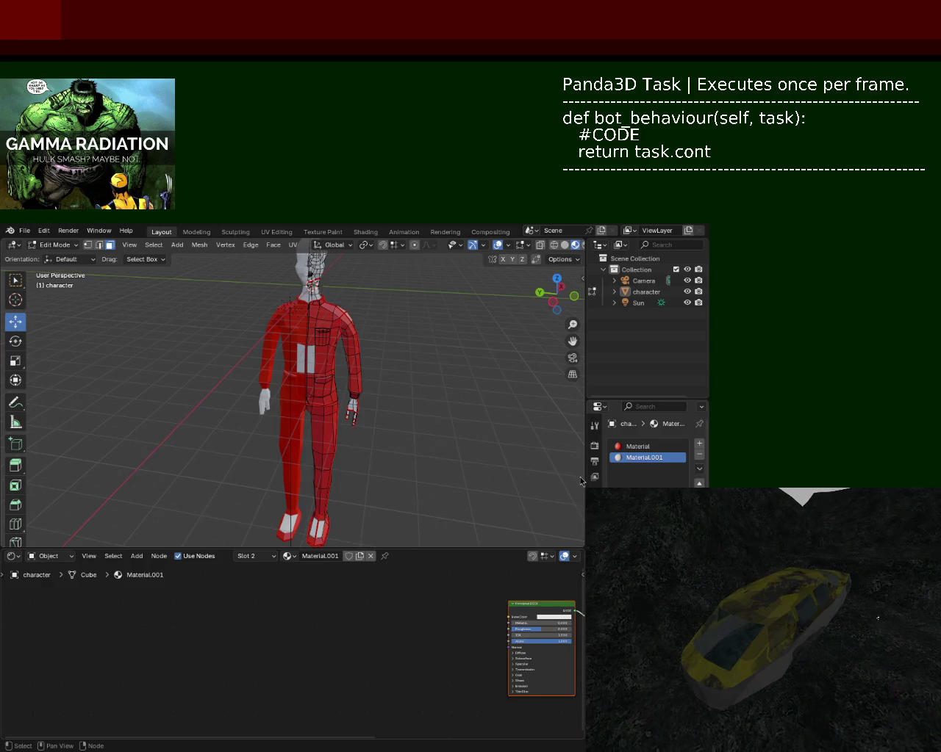
In Object Mode, delete the camera and sun, leaving the red character selected for export
{"action": "key", "text": "Tab"}
{"action": "left_click", "coordinate": [638, 303]}
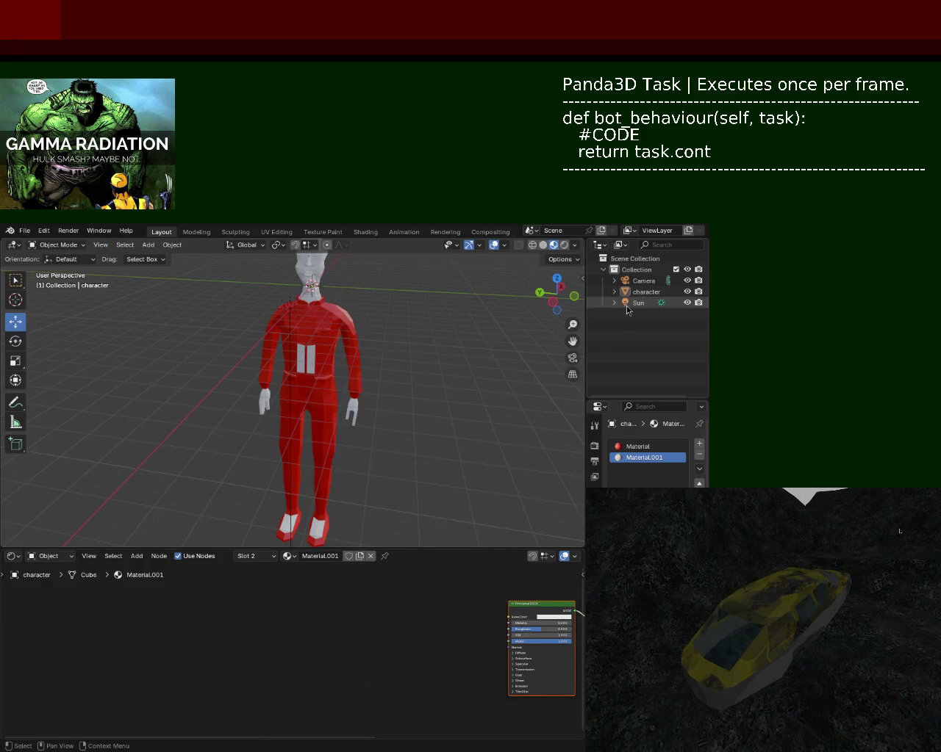
{"action": "left_click", "coordinate": [638, 283]}
{"action": "key", "text": "Delete"}
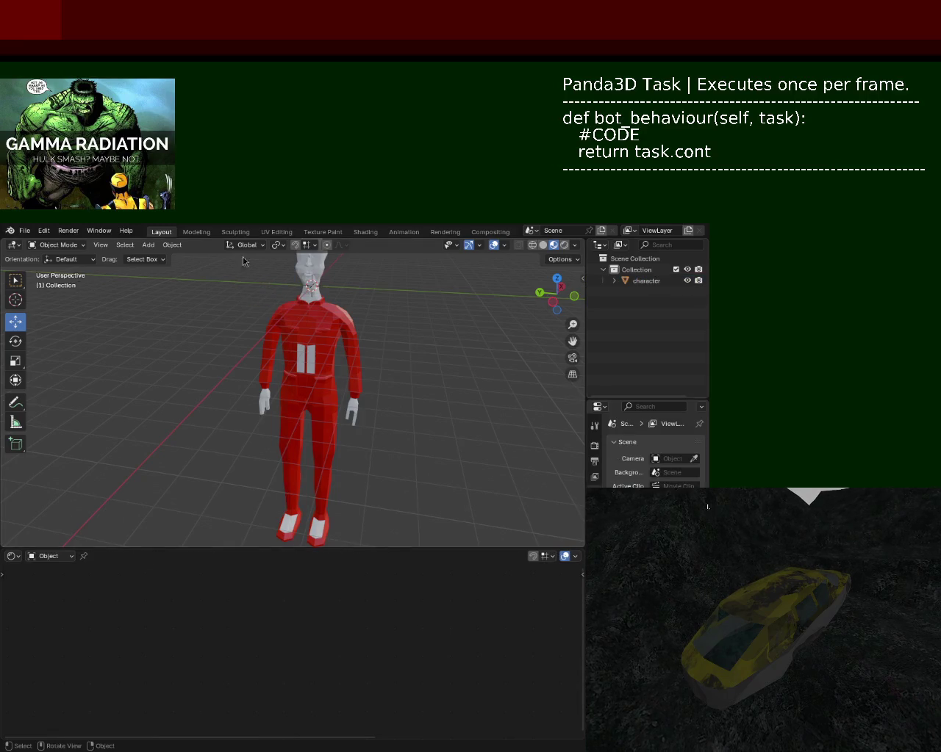
{"action": "left_click", "coordinate": [657, 283]}
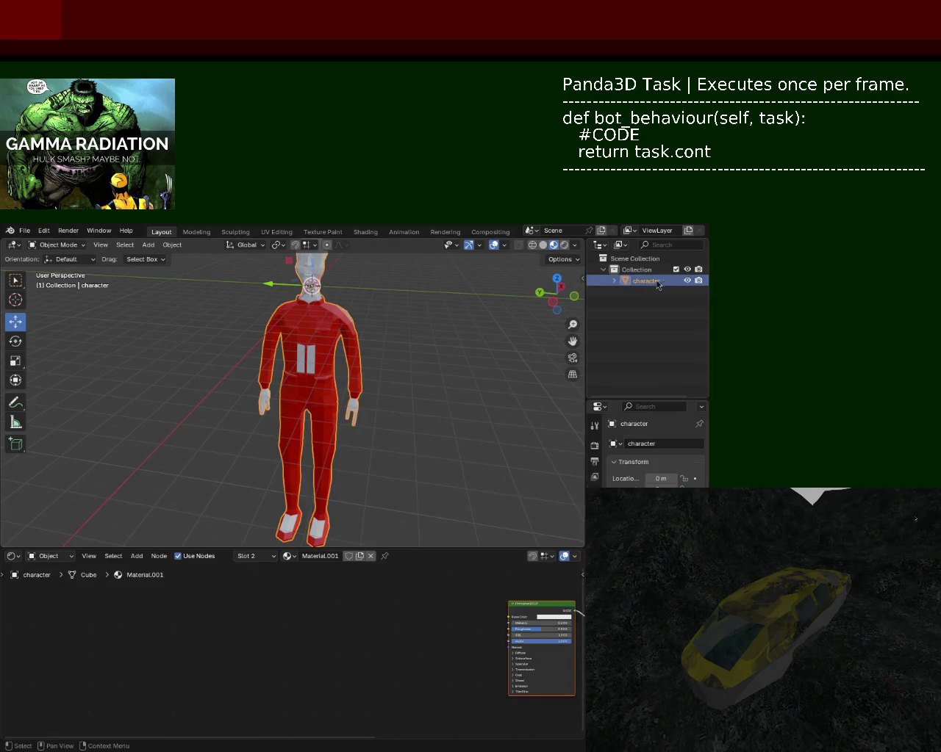
{"action": "left_click", "coordinate": [24, 230]}
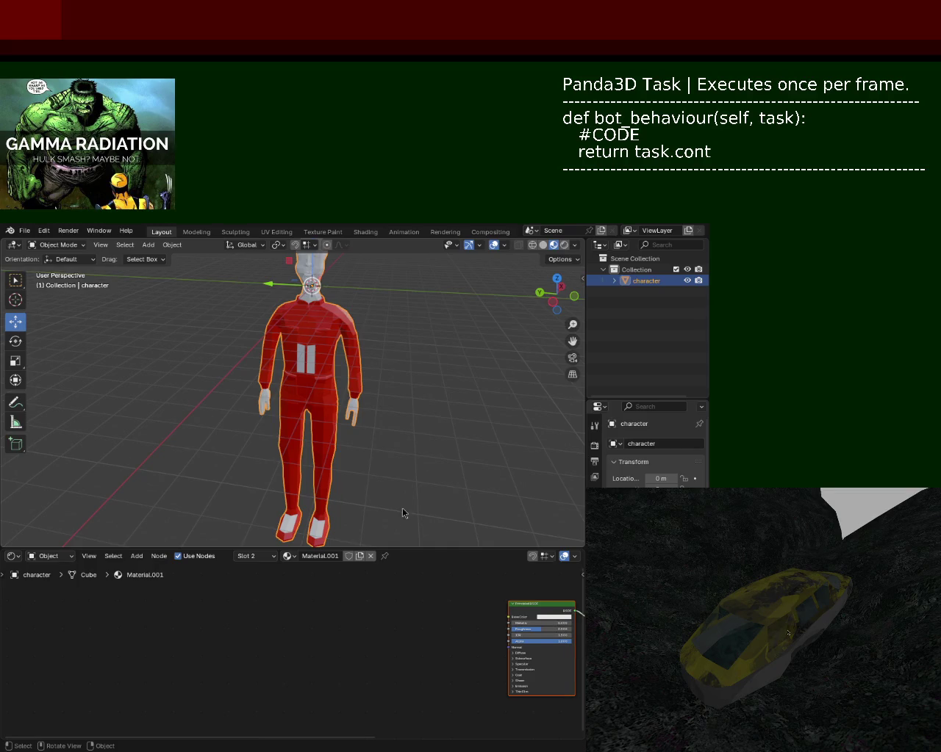
Orbit the view lower so the character looks larger, then save the blend file
{"action": "middle_click_drag", "start_coordinate": [363, 403], "coordinate": [356, 347]}
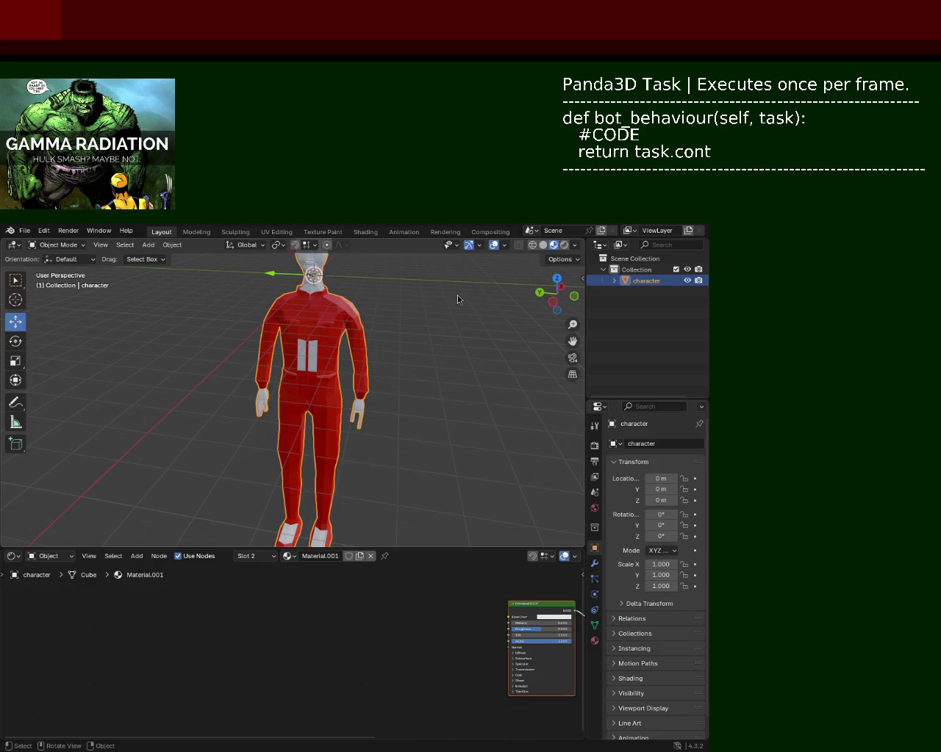
{"action": "key", "text": "ctrl+s"}
{"action": "left_click", "coordinate": [25, 232]}
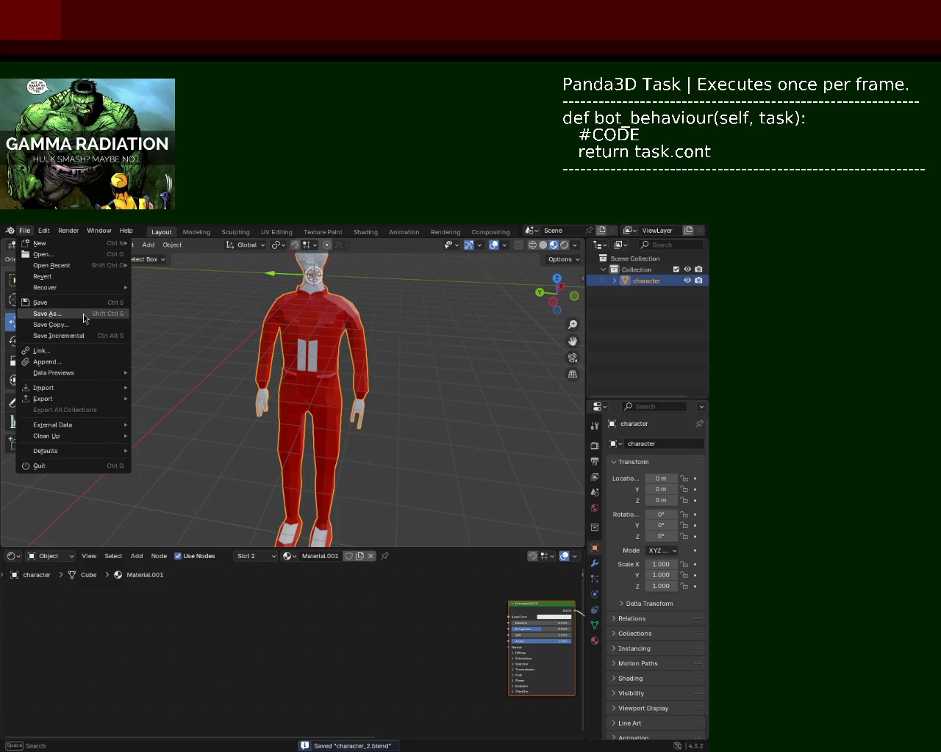
Save the character as character_1.blend, quit Blender, and close the new session's splash screen
{"action": "key", "text": "Escape"}
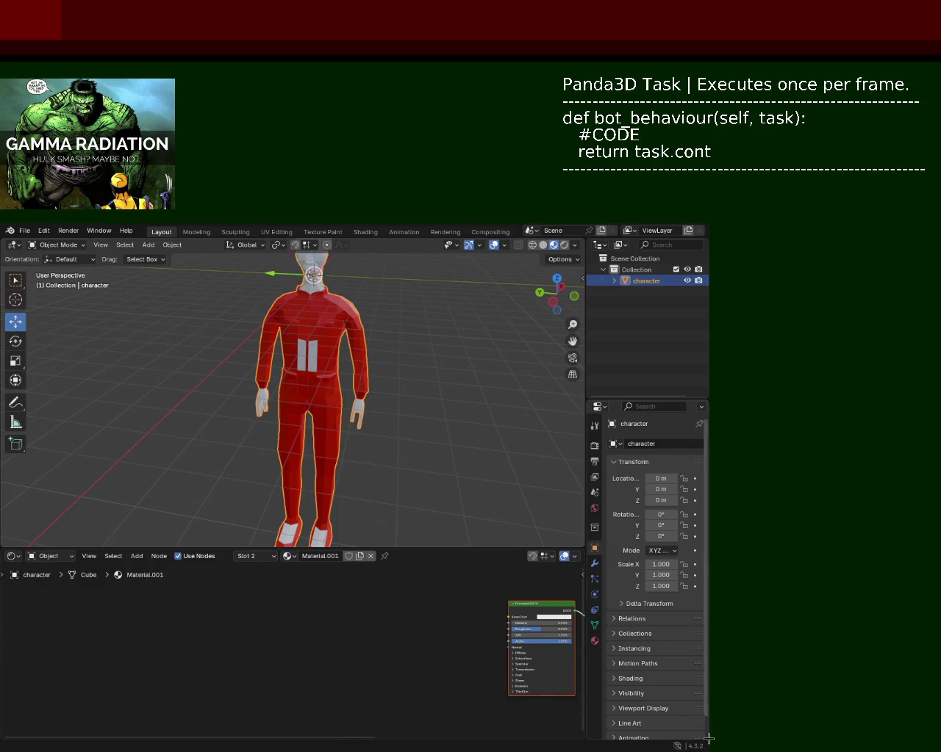
{"action": "key", "text": "ctrl+s"}
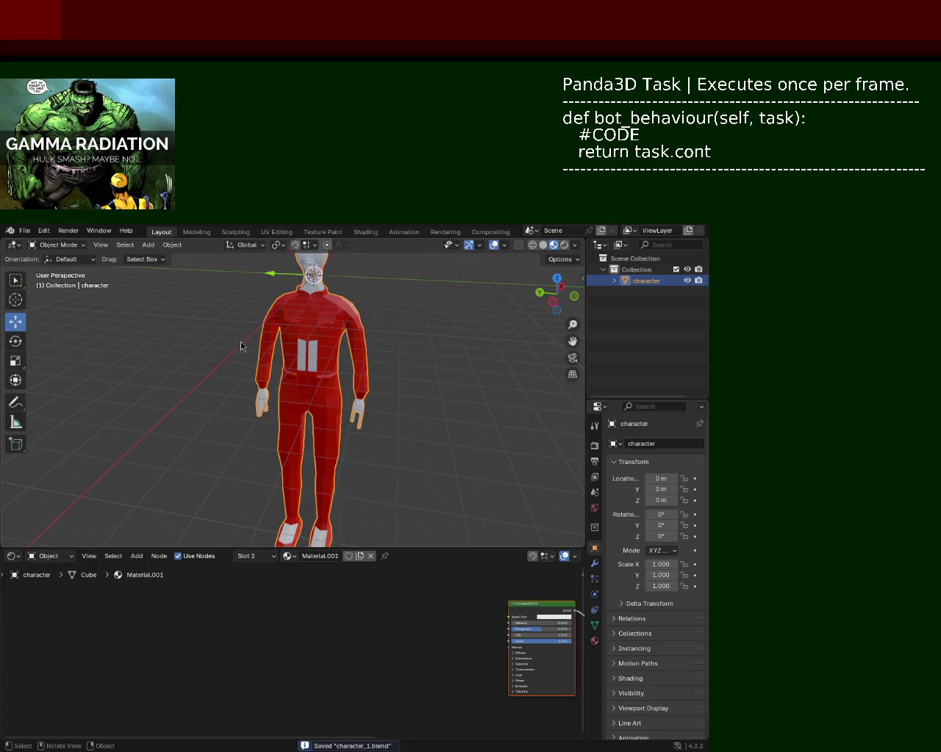
{"action": "key", "text": "ctrl+q"}
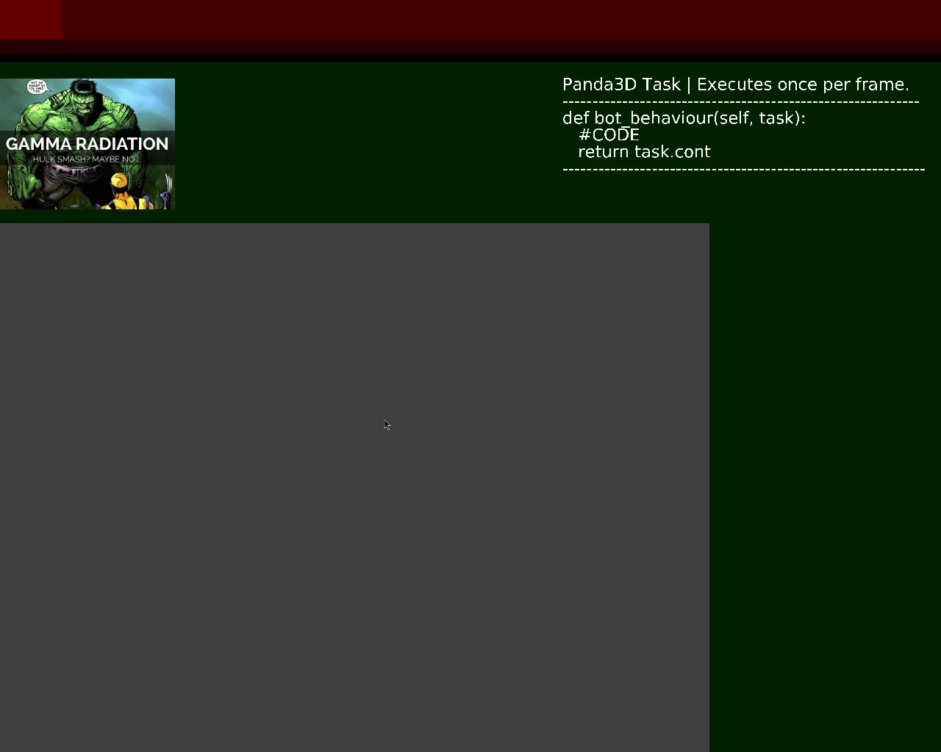
{"action": "left_click", "coordinate": [24, 230]}
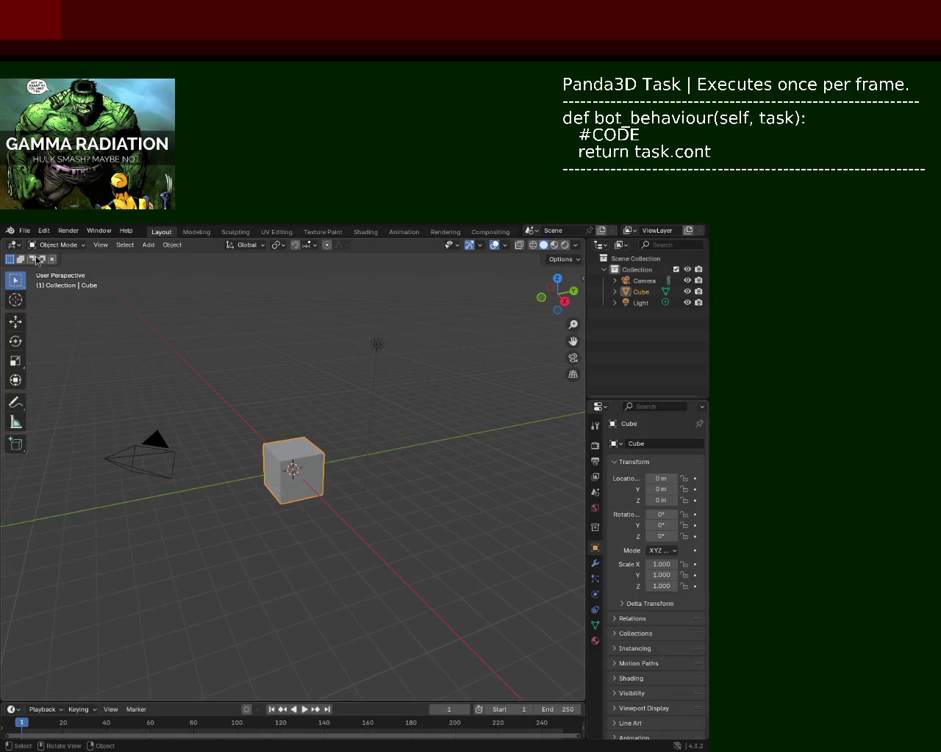
Reopen the character file from the recent files and orbit the view around it
{"action": "left_click", "coordinate": [24, 230]}
{"action": "key", "text": "Escape"}
{"action": "key", "text": "Escape"}
{"action": "mouse_move", "coordinate": [380, 404]}
{"action": "middle_mouse_down"}
{"action": "mouse_move", "coordinate": [304, 340]}
{"action": "mouse_move", "coordinate": [283, 373]}
{"action": "mouse_move", "coordinate": [218, 333]}
{"action": "middle_mouse_up"}
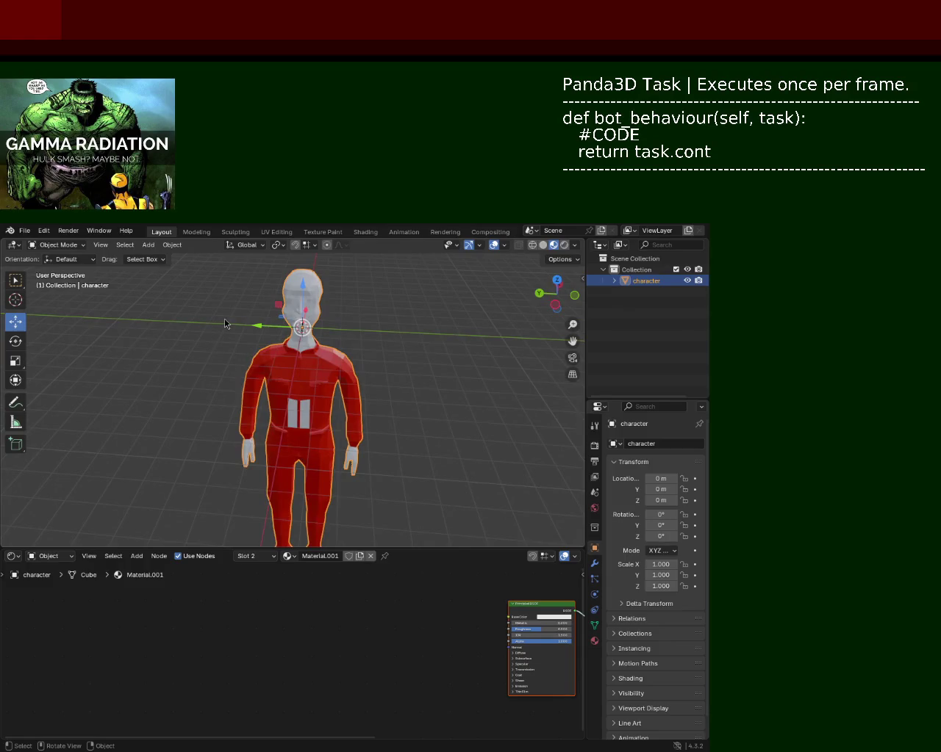
Orbit to a higher view of the character and choose glTF 2.0 under File > Export
{"action": "mouse_move", "coordinate": [311, 365]}
{"action": "middle_mouse_down"}
{"action": "mouse_move", "coordinate": [302, 378]}
{"action": "mouse_move", "coordinate": [339, 424]}
{"action": "middle_mouse_up"}
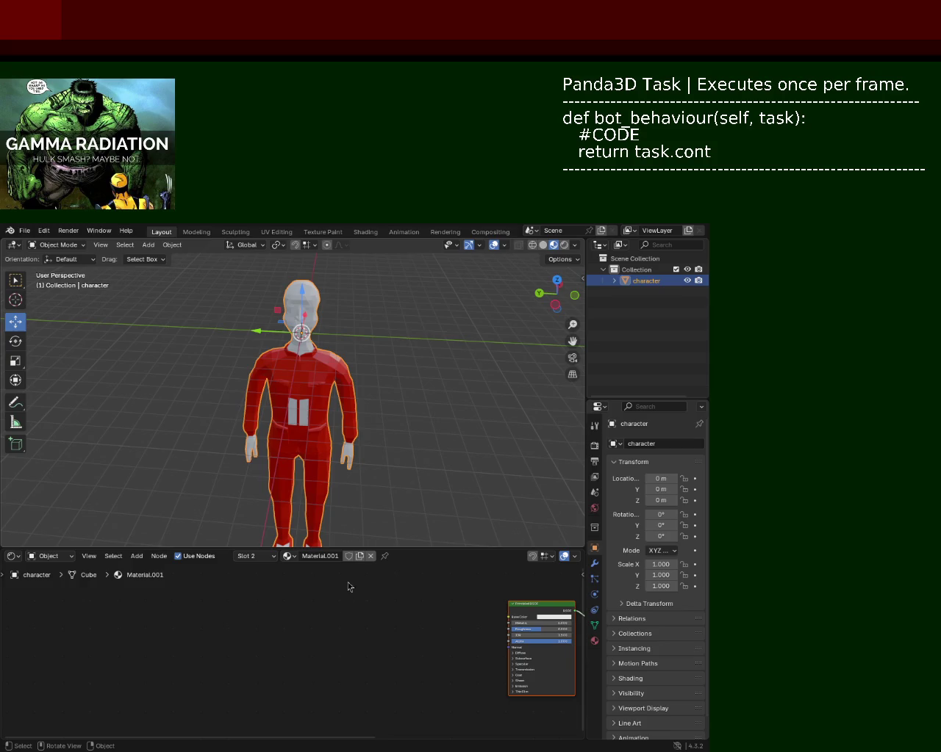
{"action": "left_click", "coordinate": [25, 231]}
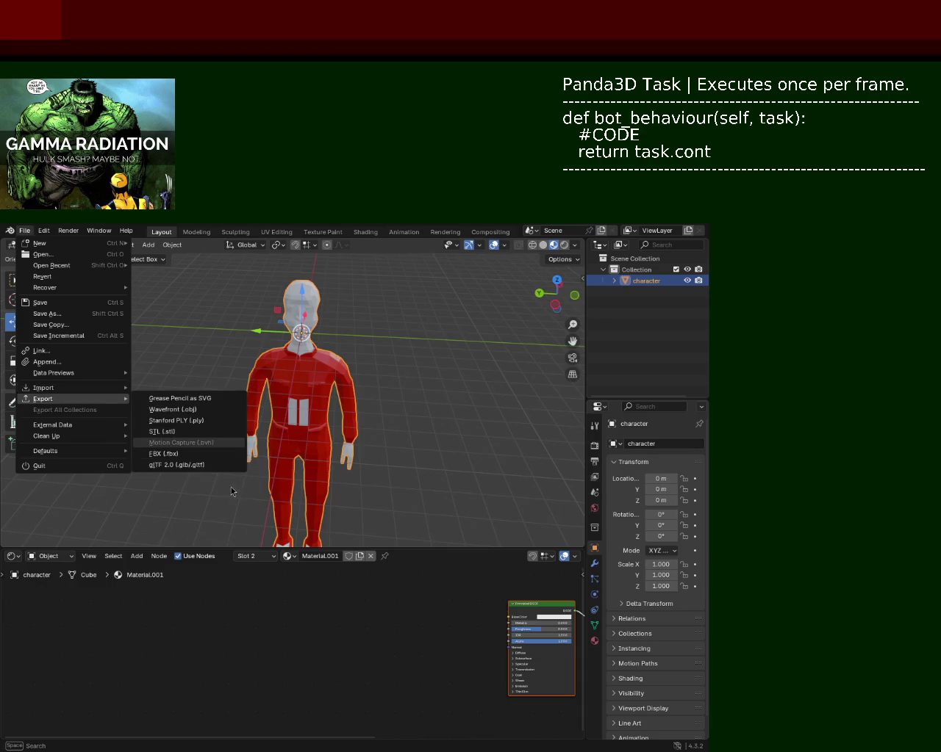
{"action": "mouse_move", "coordinate": [44, 387]}
{"action": "left_click", "coordinate": [196, 469]}
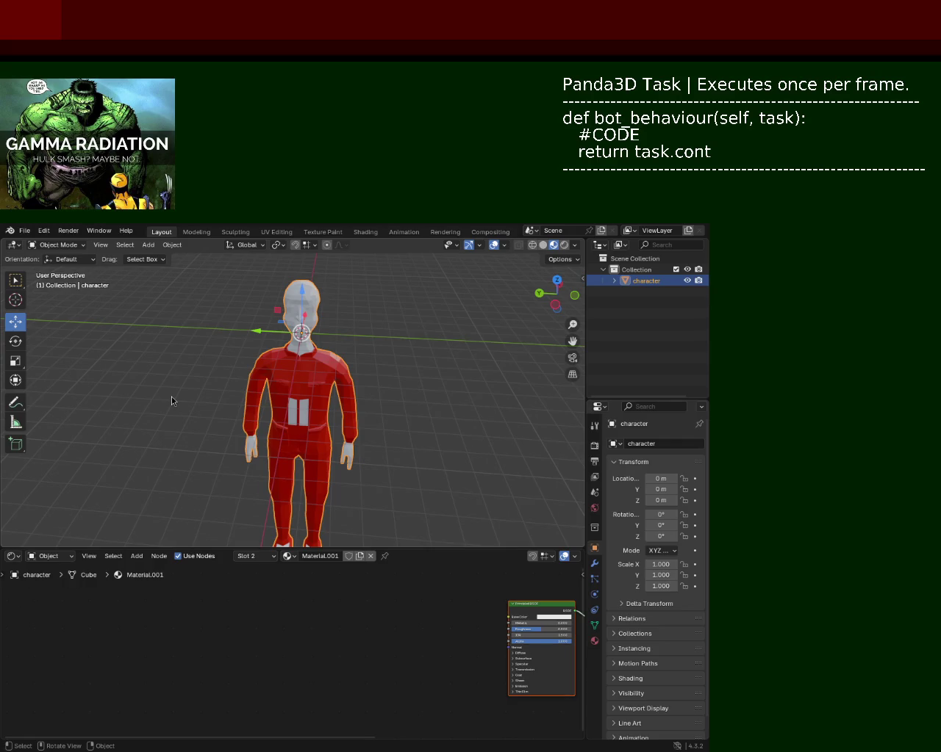
Zoom the viewport in close on the character's red suit and torso
{"action": "mouse_move", "coordinate": [300, 389]}
{"action": "middle_mouse_down", "text": "ctrl"}
{"action": "mouse_move", "coordinate": [302, 324]}
{"action": "mouse_move", "coordinate": [307, 347]}
{"action": "middle_mouse_up", "text": "ctrl"}
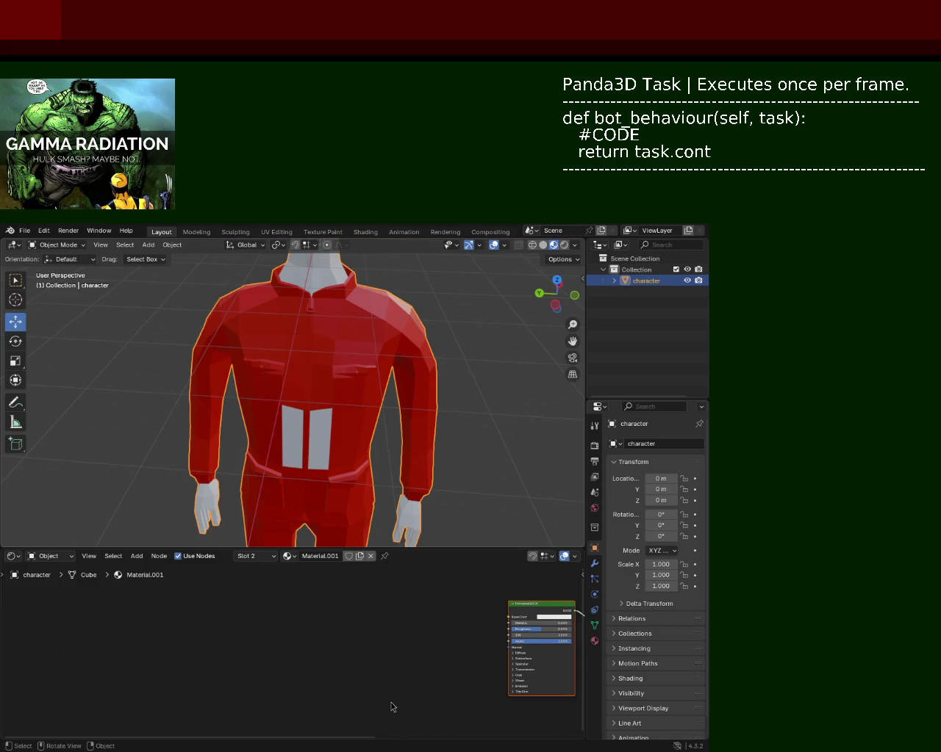
Orbit to a lower frontal view, zoom in on the character, and enter Edit Mode on its mesh
{"action": "mouse_move", "coordinate": [323, 533]}
{"action": "middle_mouse_down"}
{"action": "mouse_move", "coordinate": [343, 461]}
{"action": "mouse_move", "coordinate": [336, 273]}
{"action": "middle_mouse_up"}
{"action": "scroll", "coordinate": [336, 273], "scroll_direction": "up", "scroll_amount": 3}
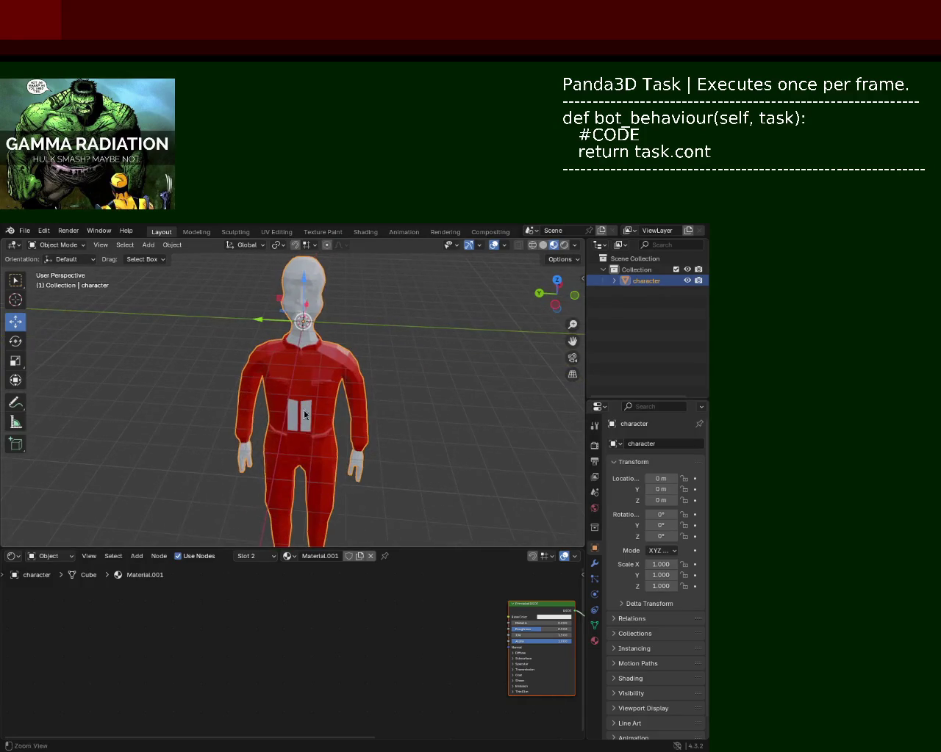
{"action": "left_click", "coordinate": [422, 543]}
{"action": "left_click_drag", "start_coordinate": [425, 548], "coordinate": [424, 644]}
{"action": "mouse_move", "coordinate": [363, 563]}
{"action": "middle_mouse_down", "text": "ctrl"}
{"action": "mouse_move", "coordinate": [328, 448]}
{"action": "mouse_move", "coordinate": [324, 499]}
{"action": "mouse_move", "coordinate": [327, 422]}
{"action": "middle_mouse_up", "text": "ctrl"}
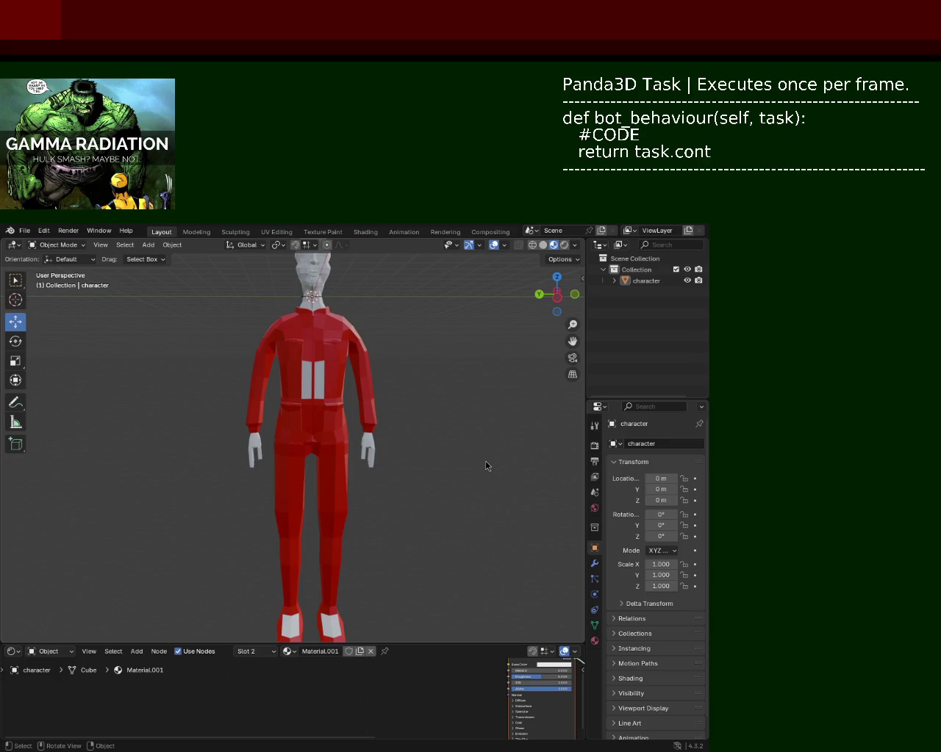
{"action": "key", "text": "Tab"}
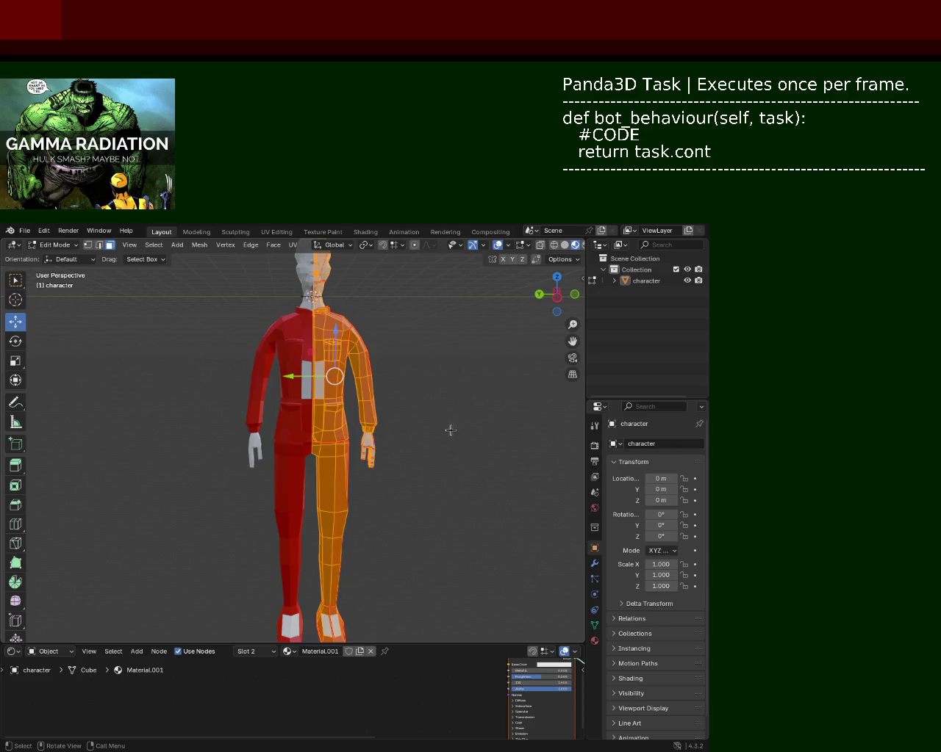
Deselect all faces of the character mesh, angle the view slightly, and open the File menu for exporting
{"action": "left_click", "coordinate": [431, 418]}
{"action": "middle_click_drag", "start_coordinate": [421, 433], "coordinate": [393, 460]}
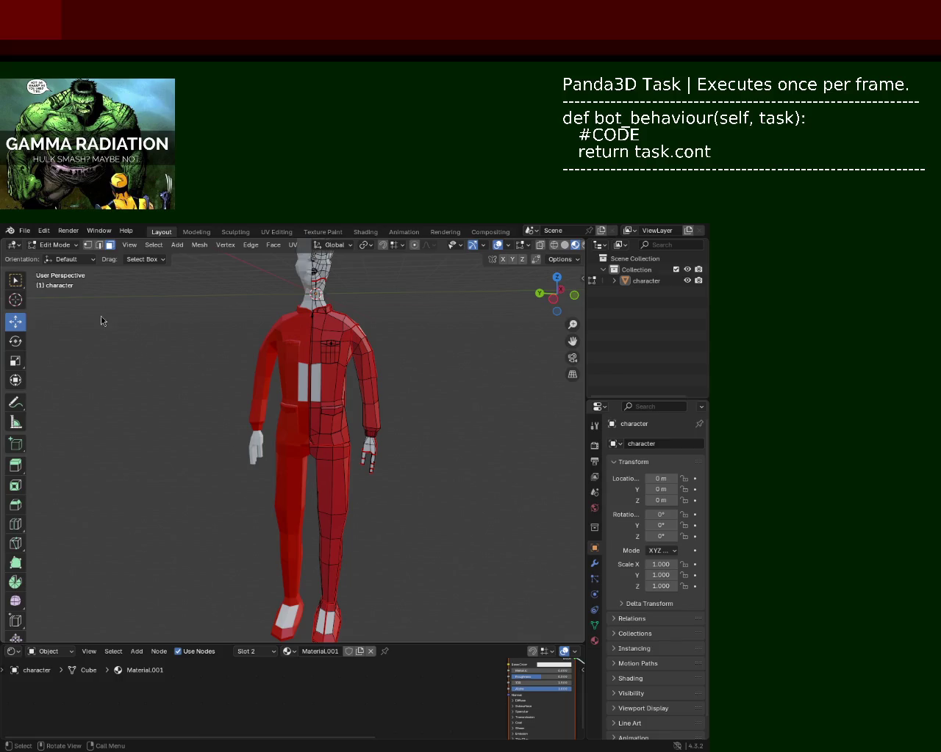
{"action": "left_click", "coordinate": [24, 230]}
{"action": "mouse_move", "coordinate": [44, 399]}
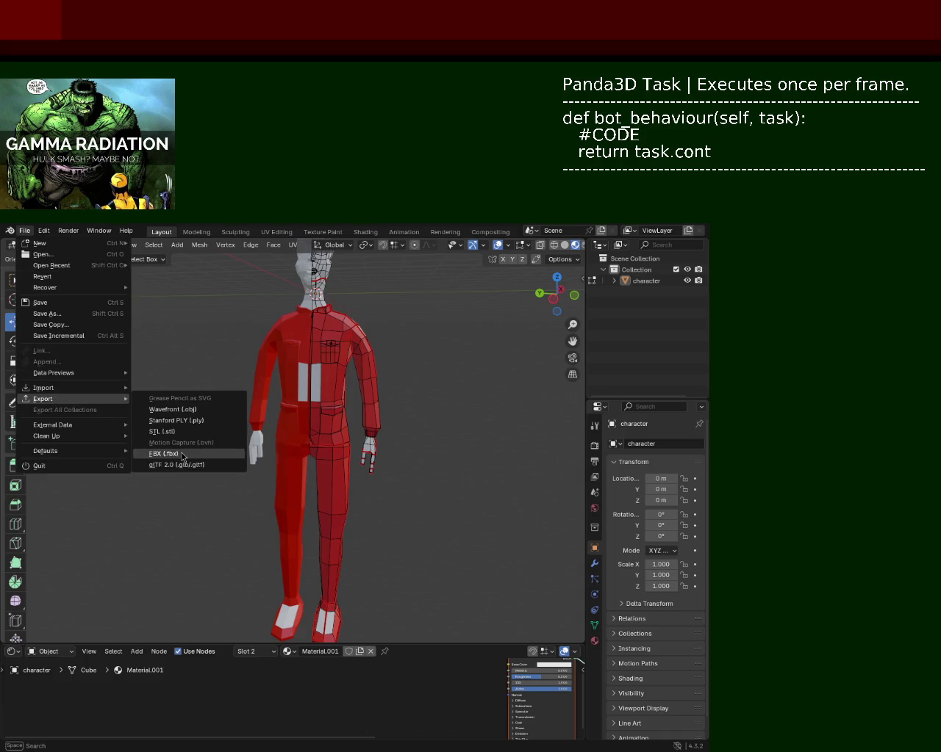
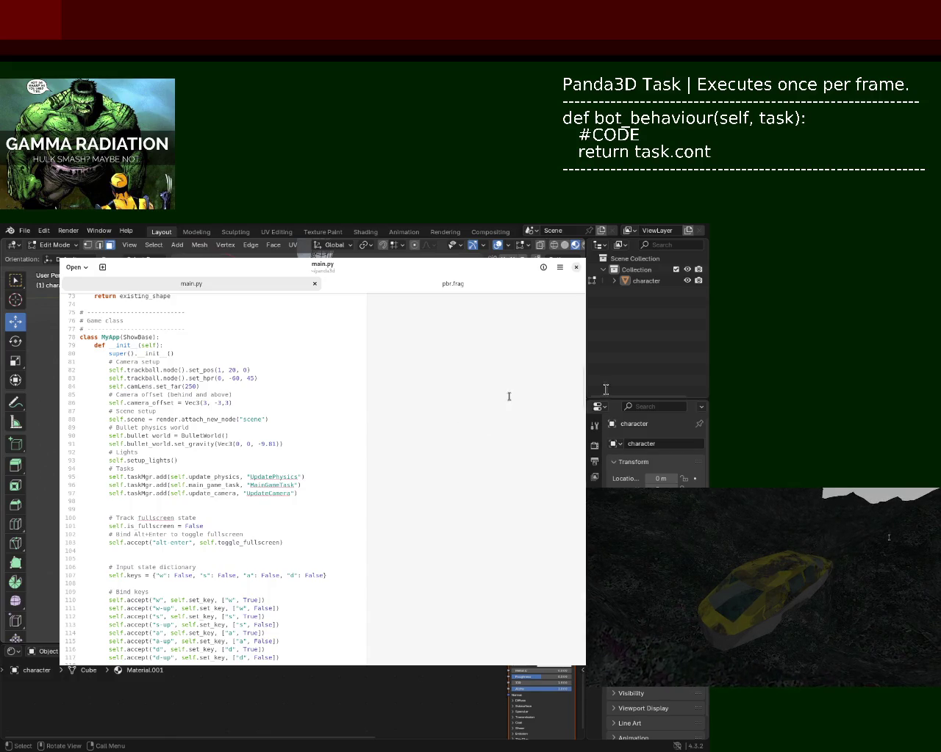
Scroll main.py down until the def main_game_task block around line 304 is visible
{"action": "mouse_move", "coordinate": [586, 386]}
{"action": "left_mouse_down"}
{"action": "mouse_move", "coordinate": [586, 342]}
{"action": "mouse_move", "coordinate": [588, 629]}
{"action": "mouse_move", "coordinate": [586, 598]}
{"action": "left_mouse_up"}
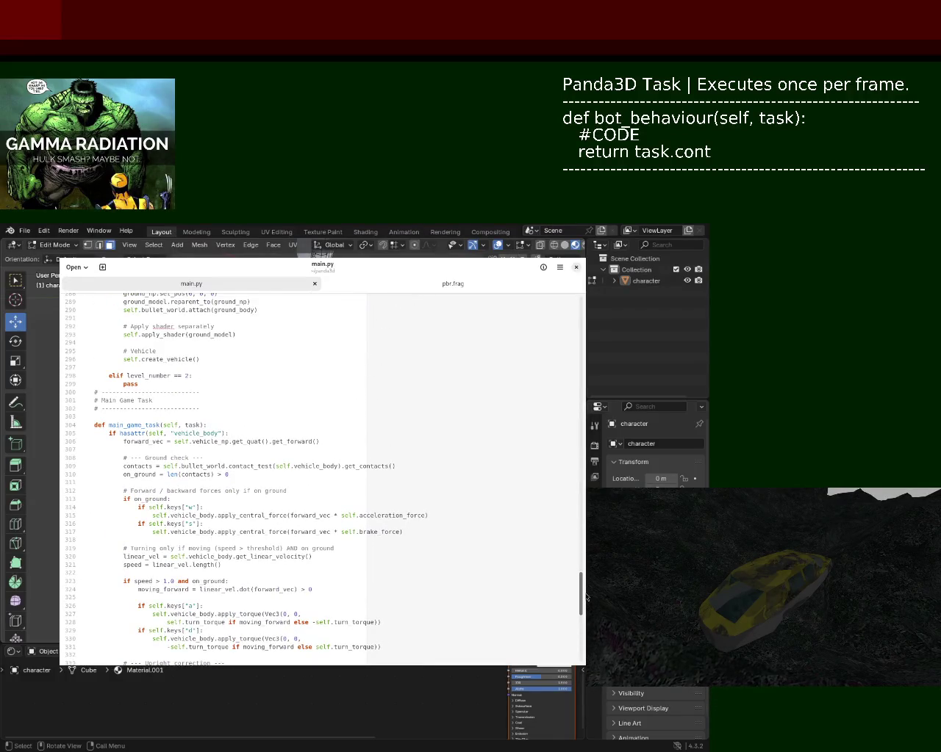
{"action": "mouse_move", "coordinate": [586, 597]}
{"action": "left_mouse_down"}
{"action": "mouse_move", "coordinate": [584, 429]}
{"action": "mouse_move", "coordinate": [586, 650]}
{"action": "mouse_move", "coordinate": [587, 533]}
{"action": "mouse_move", "coordinate": [584, 613]}
{"action": "mouse_move", "coordinate": [583, 601]}
{"action": "left_mouse_up"}
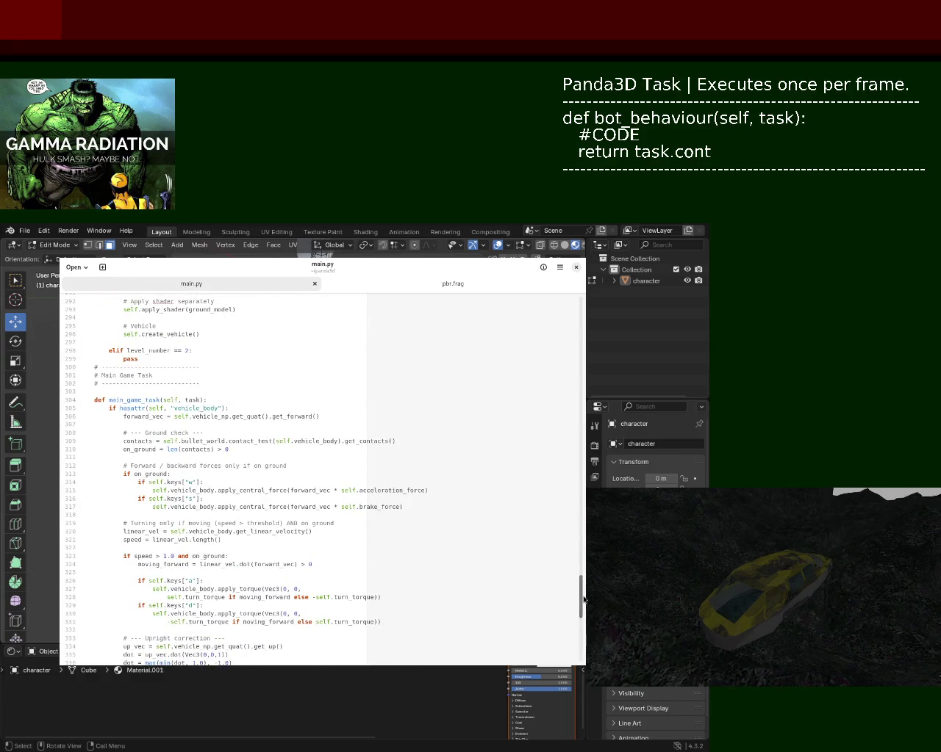
{"action": "left_click_drag", "start_coordinate": [583, 601], "coordinate": [583, 602]}
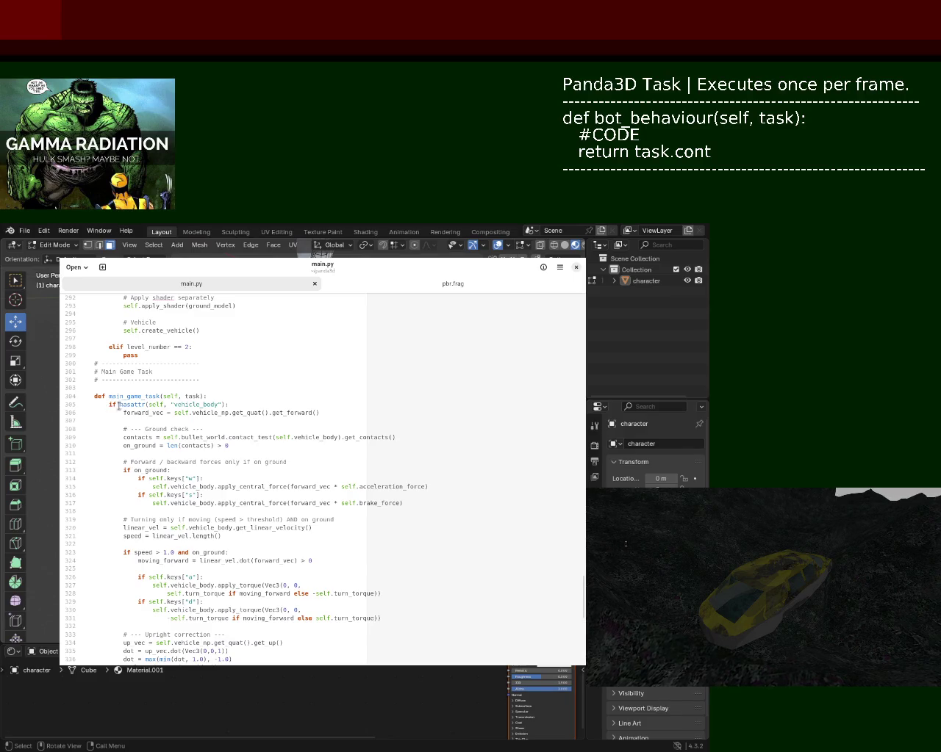
{"action": "double_click", "coordinate": [131, 405]}
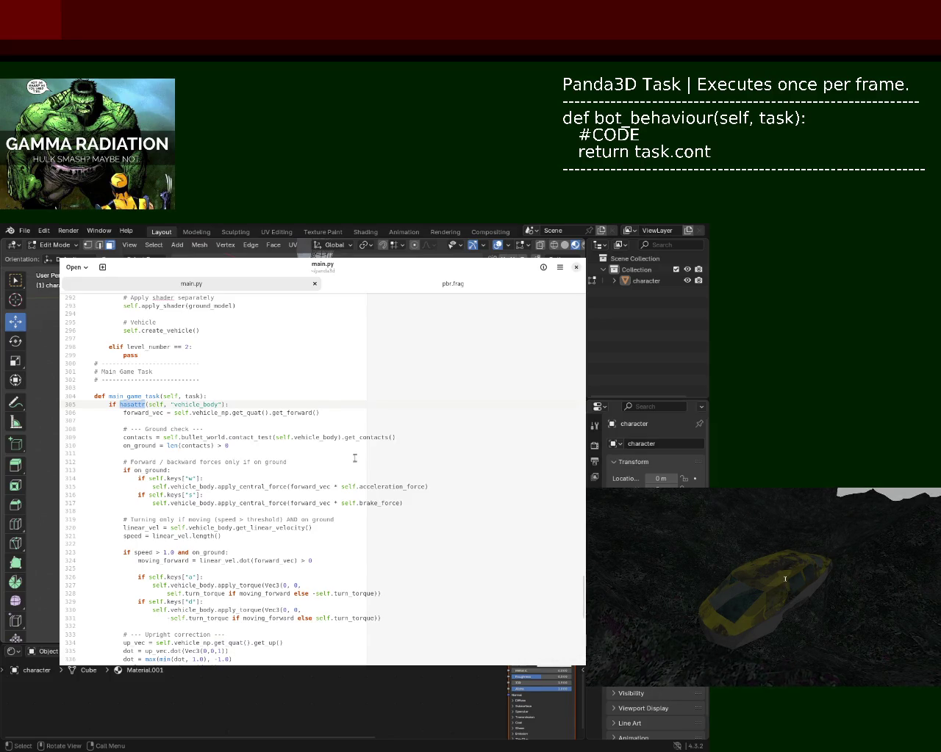
{"action": "left_click", "coordinate": [174, 420]}
{"action": "left_click_drag", "start_coordinate": [229, 404], "coordinate": [81, 405]}
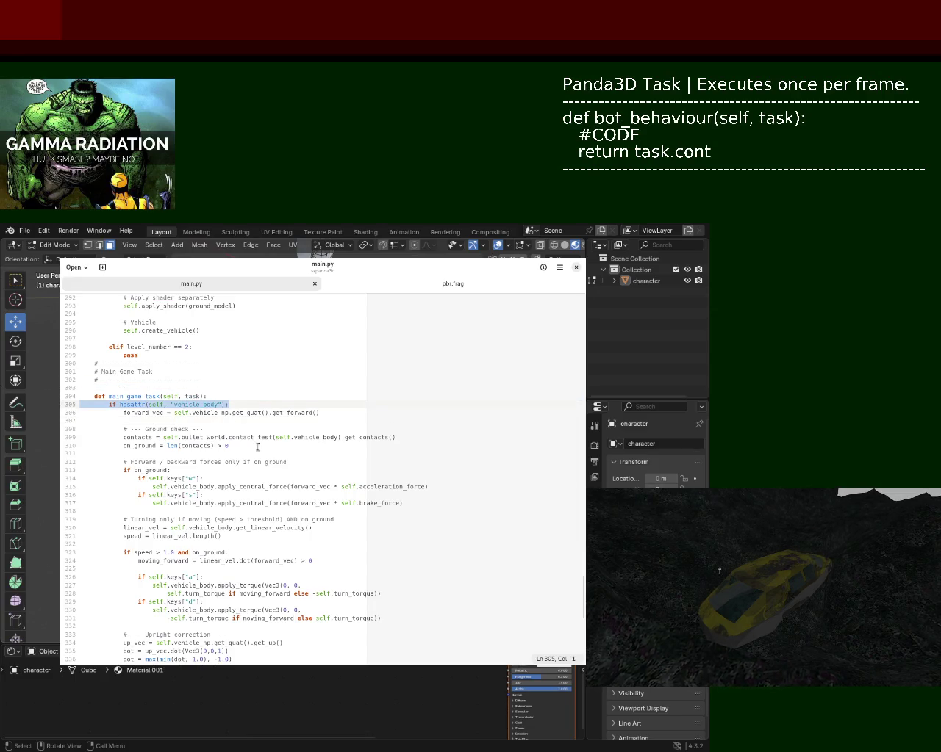
{"action": "key", "text": "Left"}
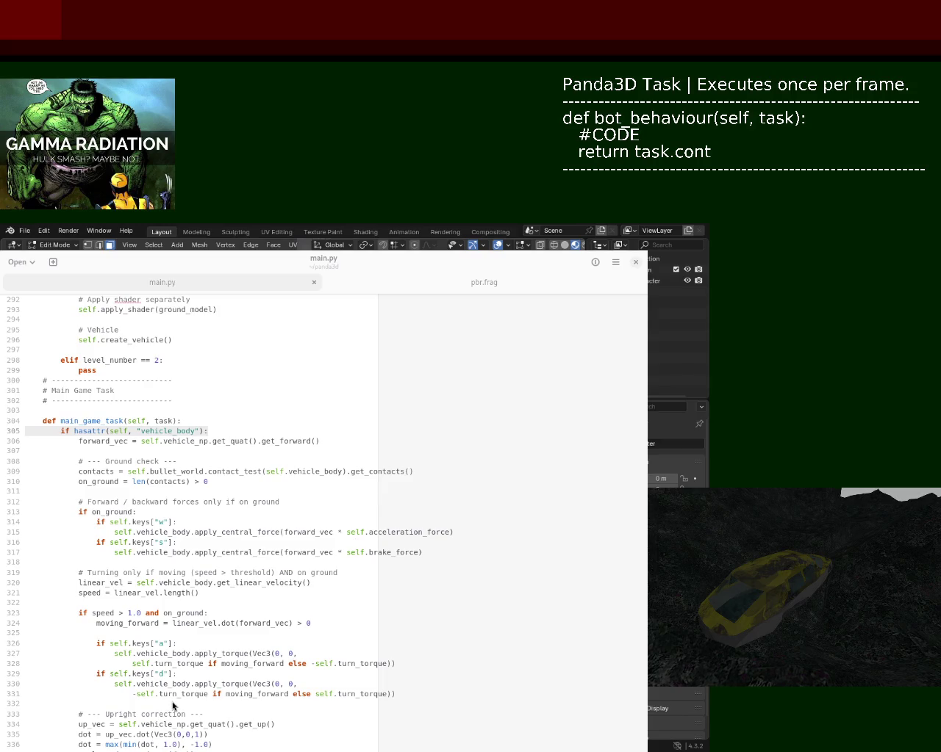
{"action": "left_click", "coordinate": [166, 576]}
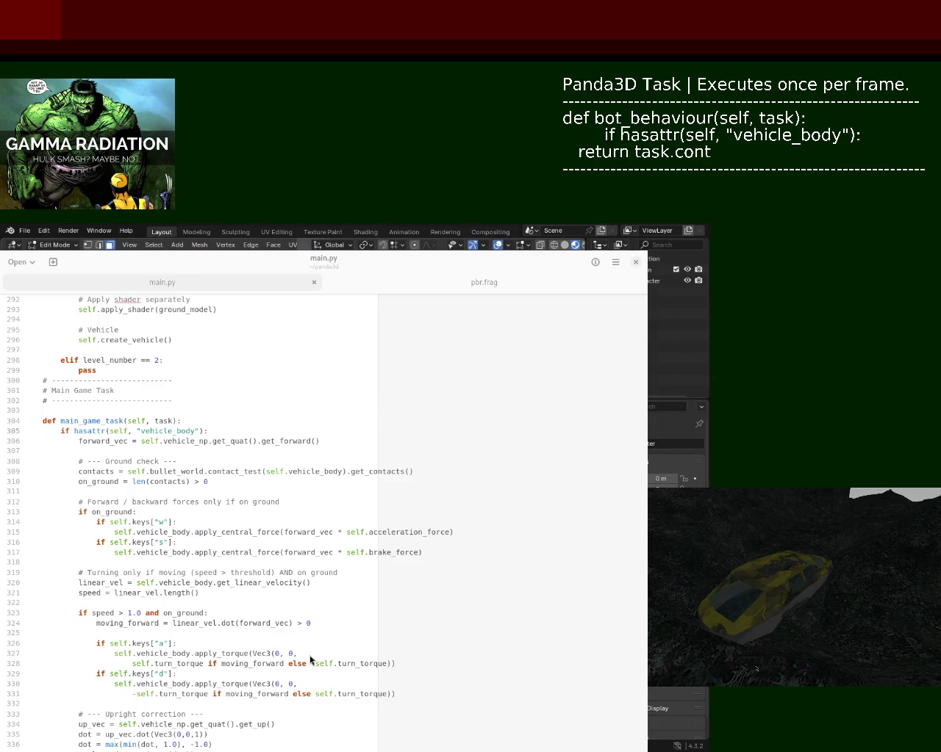
{"action": "left_click", "coordinate": [427, 432]}
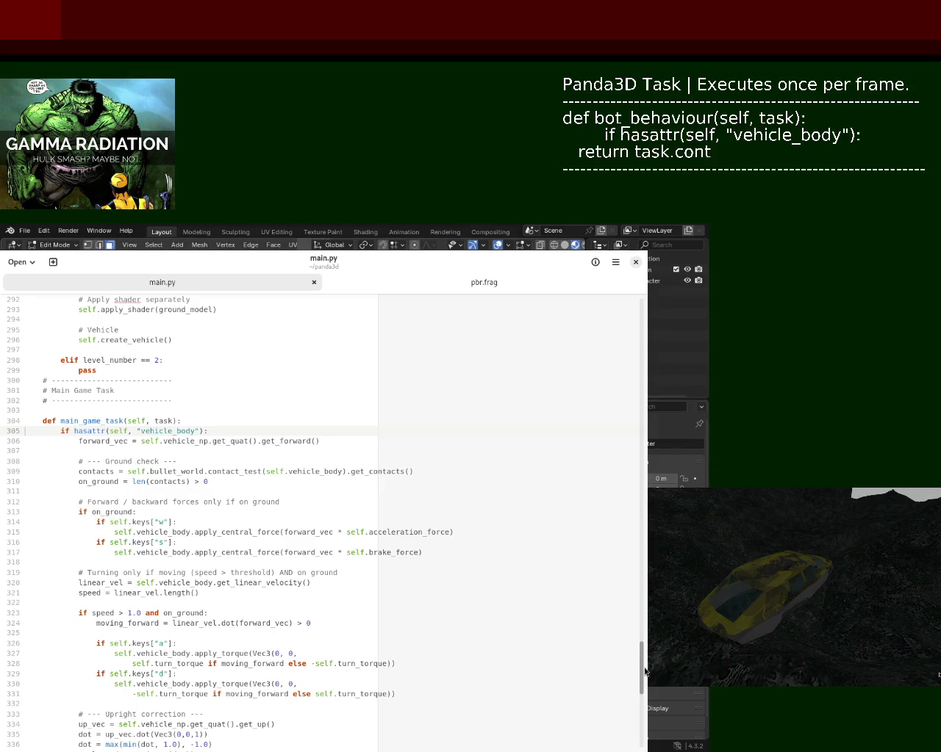
{"action": "left_click_drag", "start_coordinate": [643, 667], "coordinate": [642, 680]}
Narrow the selection from main_game_task's body to just line 305's if hasattr(self, 'vehicle_body') guard
{"action": "left_click_drag", "start_coordinate": [641, 687], "coordinate": [647, 674]}
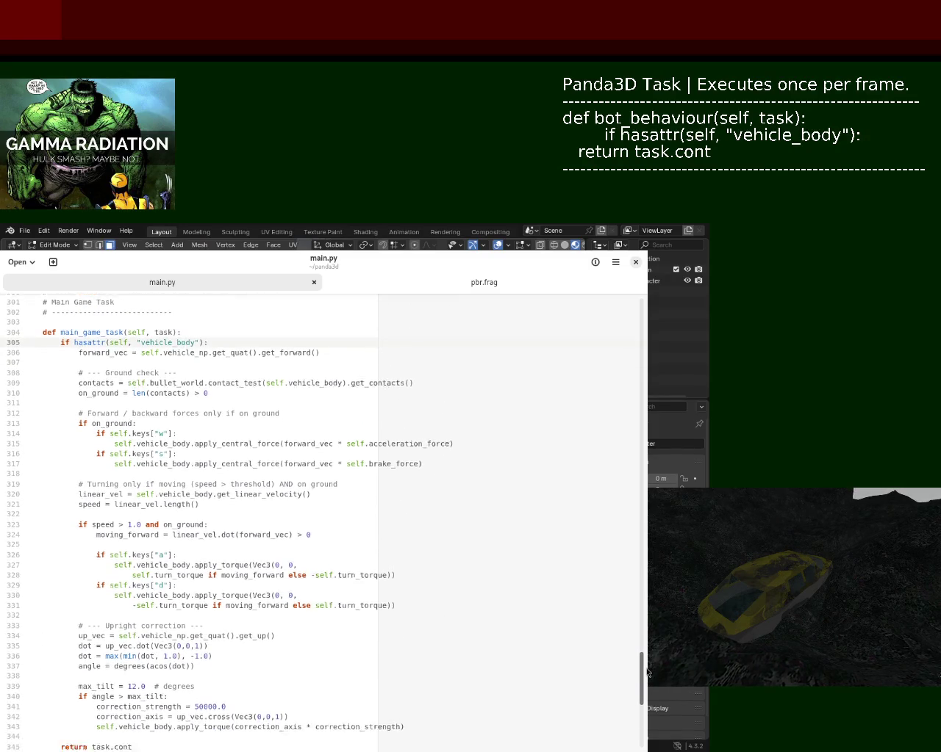
{"action": "mouse_move", "coordinate": [60, 321]}
{"action": "left_mouse_down"}
{"action": "mouse_move", "coordinate": [73, 395]}
{"action": "mouse_move", "coordinate": [62, 724]}
{"action": "left_mouse_up"}
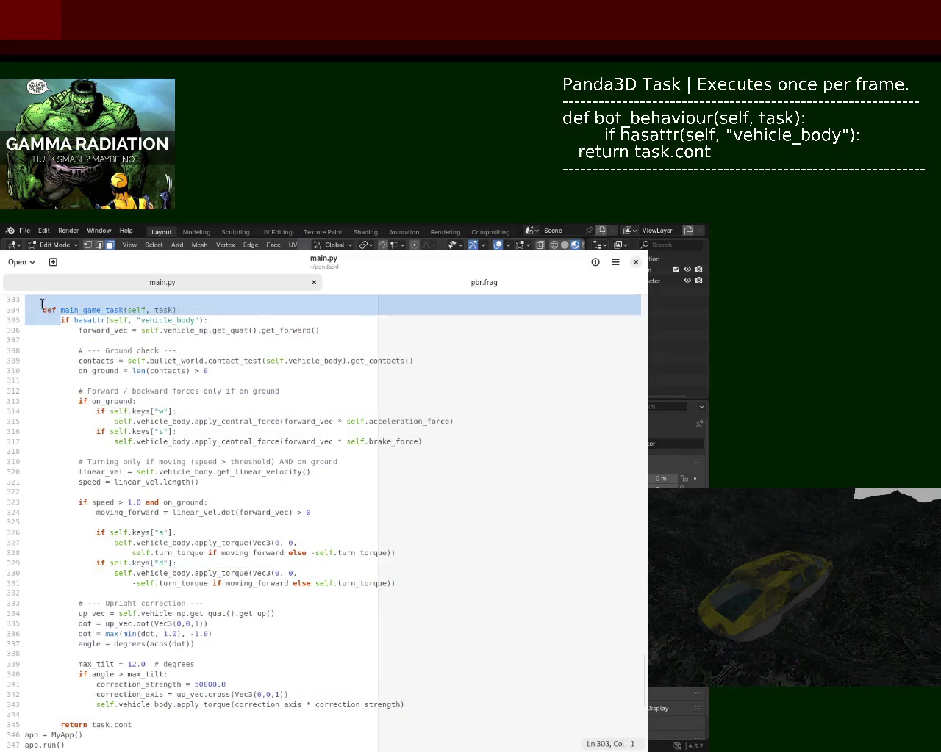
{"action": "mouse_move", "coordinate": [61, 724]}
{"action": "left_mouse_down"}
{"action": "mouse_move", "coordinate": [72, 677]}
{"action": "mouse_move", "coordinate": [101, 726]}
{"action": "left_mouse_up"}
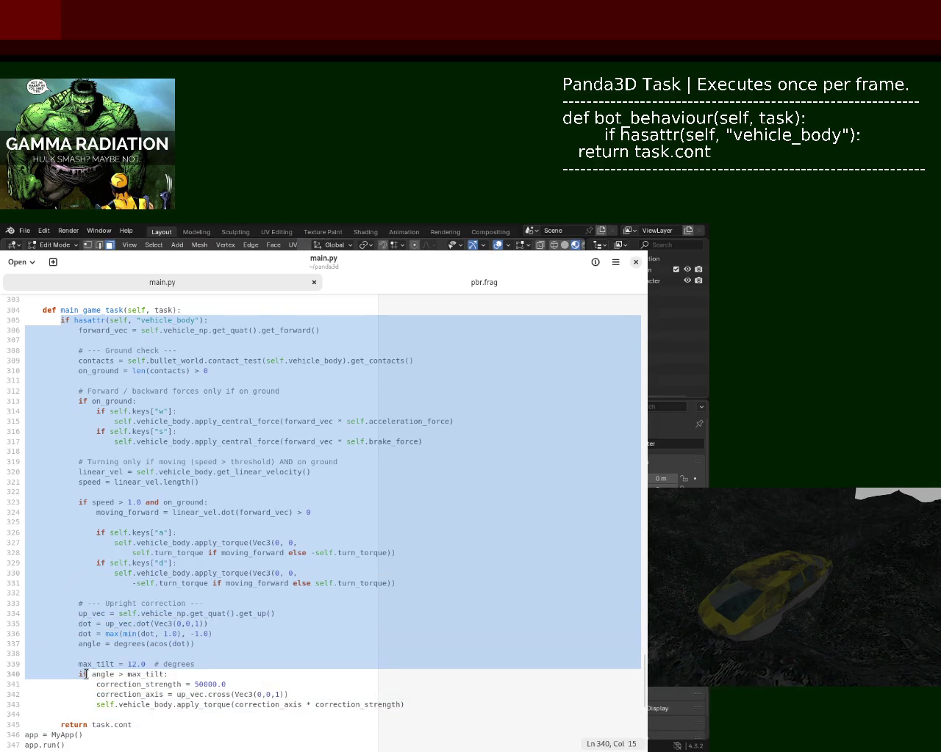
{"action": "left_click_drag", "start_coordinate": [101, 725], "coordinate": [72, 715]}
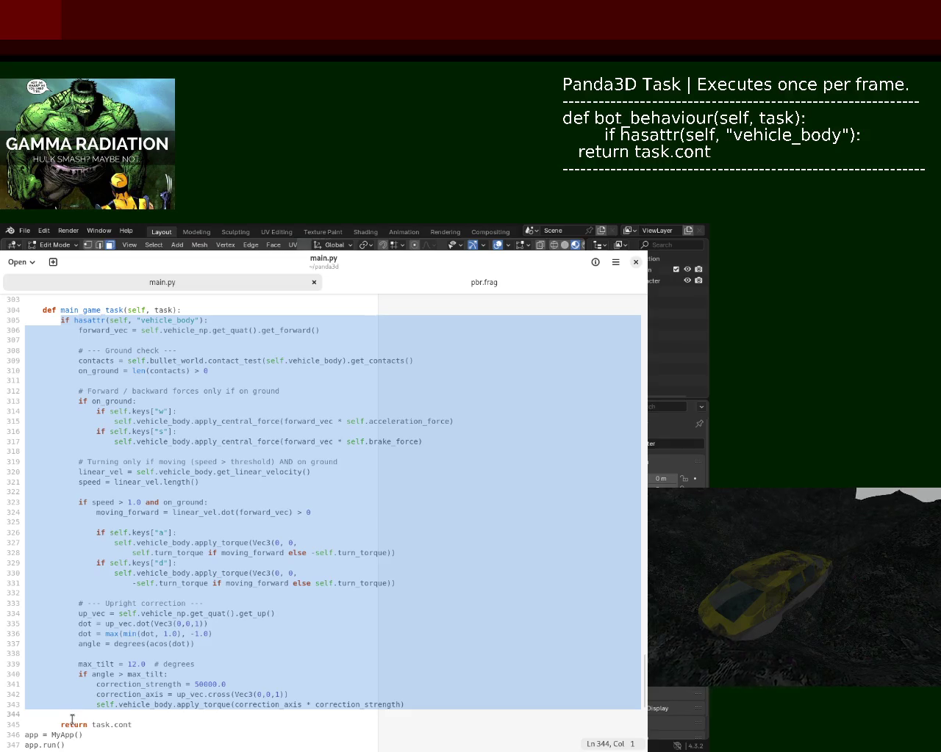
{"action": "mouse_move", "coordinate": [72, 721]}
{"action": "left_mouse_down"}
{"action": "mouse_move", "coordinate": [192, 328]}
{"action": "mouse_move", "coordinate": [220, 320]}
{"action": "left_mouse_up"}
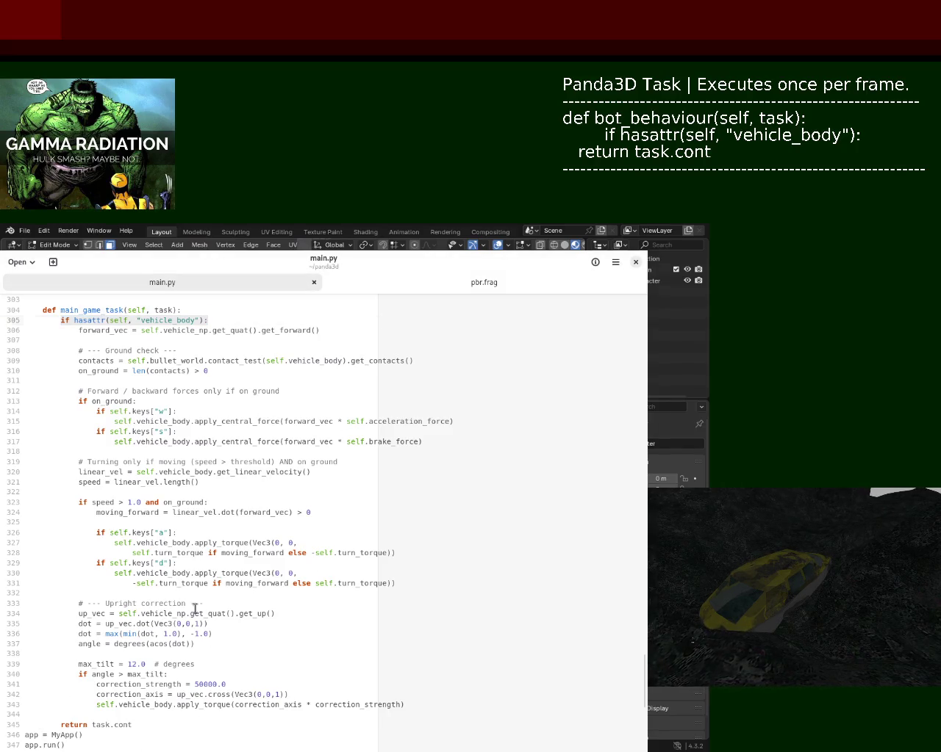
Deselect the hasattr line and view main_game_task lines 303–347 through return task.cont
{"action": "left_click", "coordinate": [202, 567]}
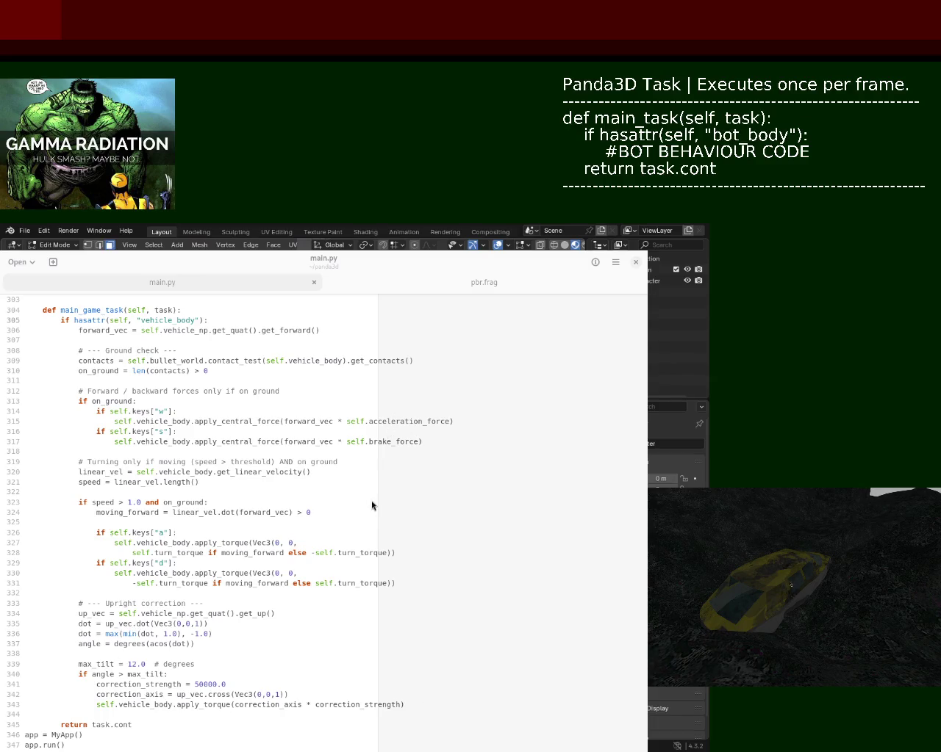
{"action": "left_click", "coordinate": [387, 318]}
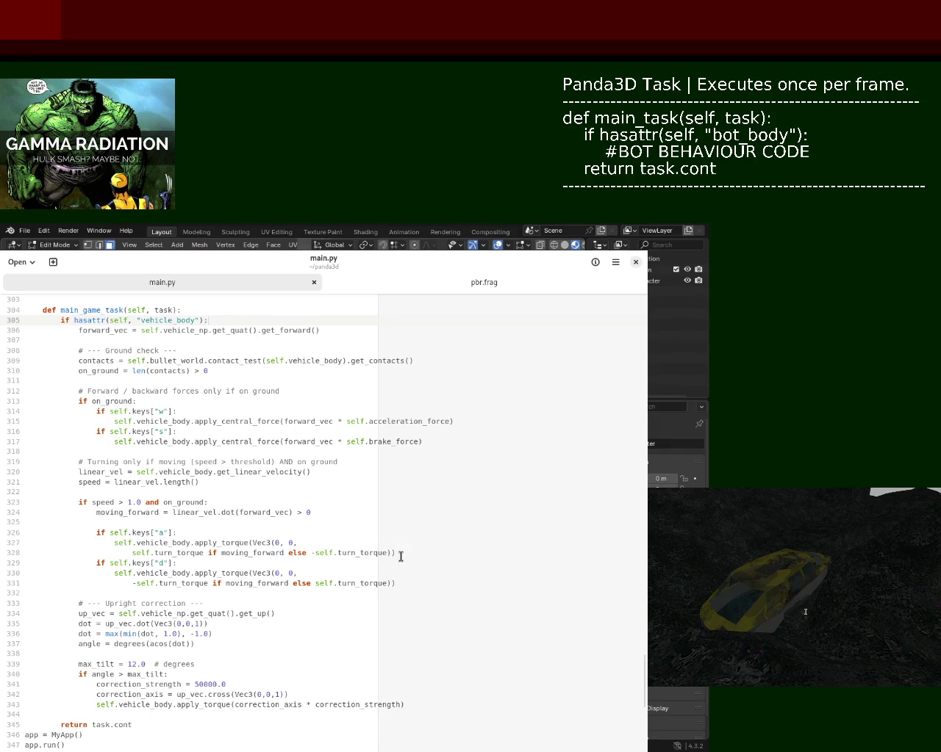
Scroll up to MyApp __init__ to locate self.taskMgr.add(self.main_game_task, 'MainGameTask')
{"action": "mouse_move", "coordinate": [643, 676]}
{"action": "left_mouse_down"}
{"action": "mouse_move", "coordinate": [643, 698]}
{"action": "mouse_move", "coordinate": [647, 662]}
{"action": "left_mouse_up"}
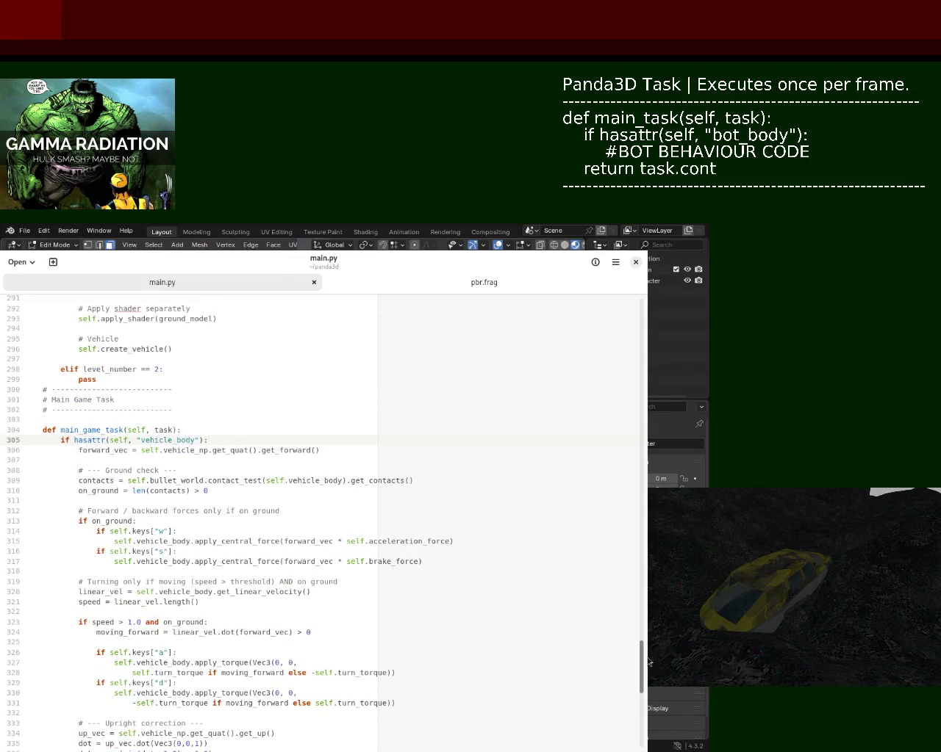
{"action": "left_click", "coordinate": [648, 662]}
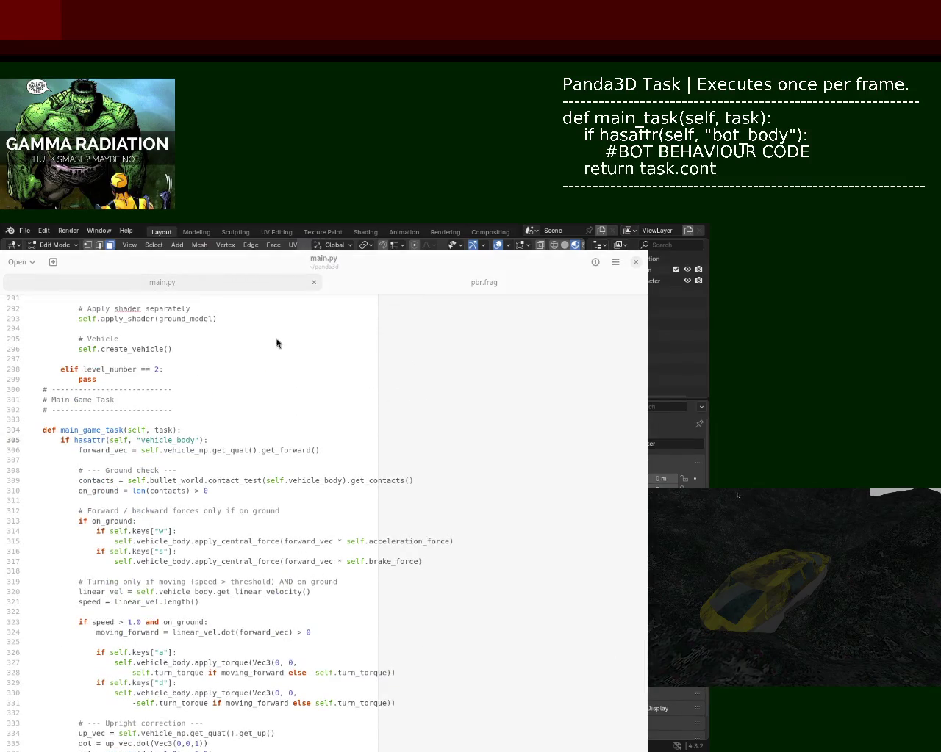
{"action": "mouse_move", "coordinate": [640, 662]}
{"action": "left_mouse_down"}
{"action": "mouse_move", "coordinate": [640, 309]}
{"action": "mouse_move", "coordinate": [641, 715]}
{"action": "mouse_move", "coordinate": [643, 400]}
{"action": "left_mouse_up"}
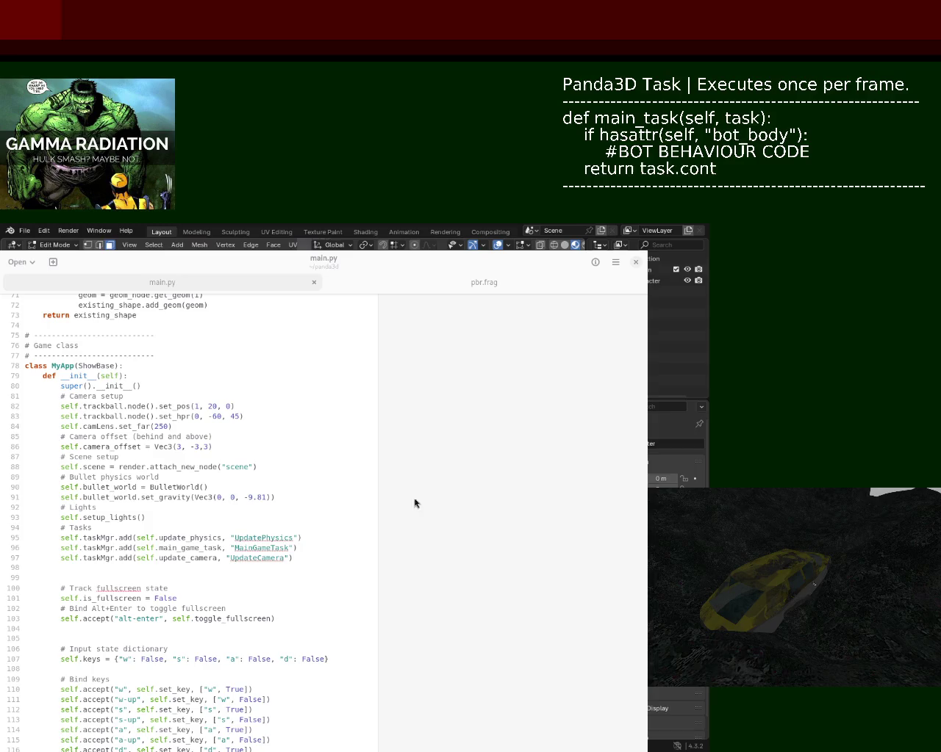
{"action": "mouse_move", "coordinate": [643, 408]}
{"action": "left_mouse_down"}
{"action": "mouse_move", "coordinate": [649, 692]}
{"action": "mouse_move", "coordinate": [642, 542]}
{"action": "left_mouse_up"}
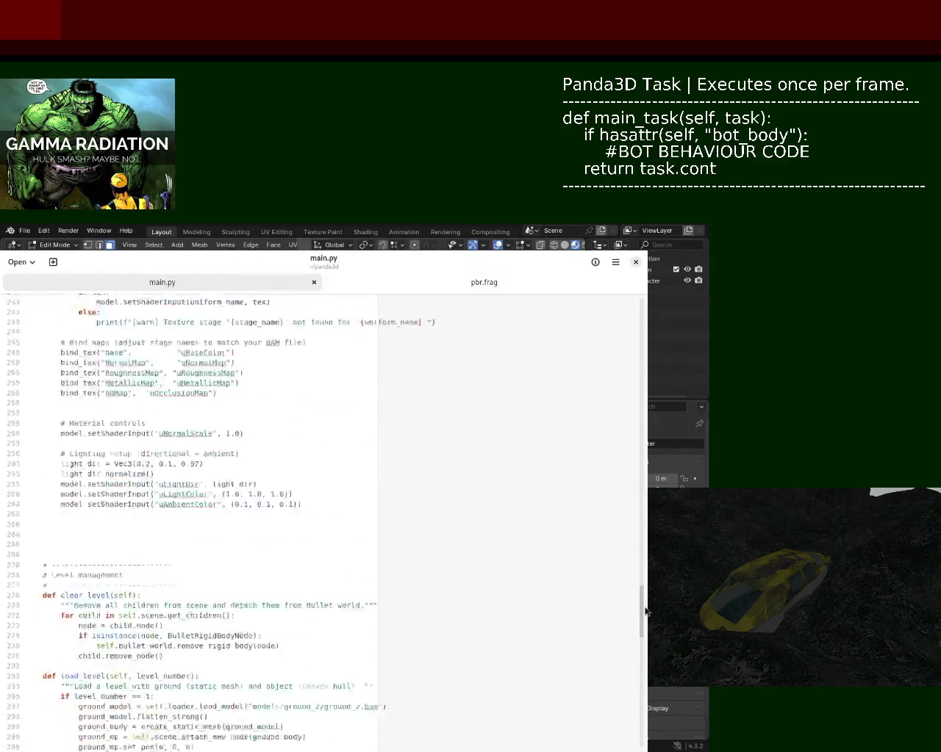
Back in main_game_task, select the if hasattr(self, 'vehicle_body') line 305 and scroll up slightly
{"action": "scroll", "coordinate": [637, 663], "scroll_direction": "down", "scroll_amount": 10}
{"action": "scroll", "coordinate": [232, 461], "scroll_direction": "up", "scroll_amount": 10}
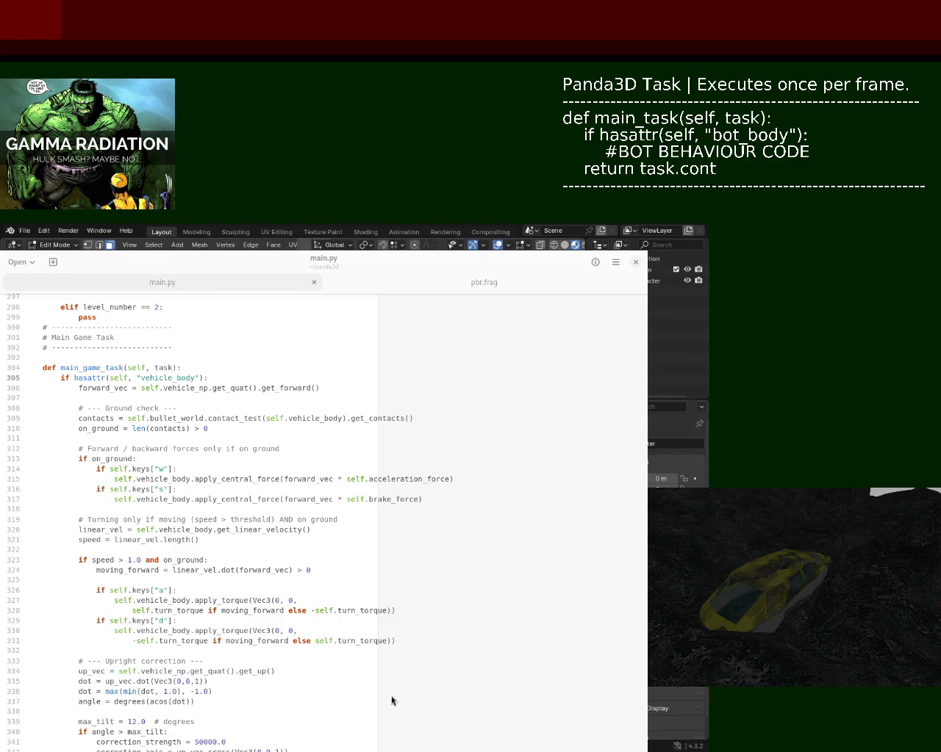
{"action": "left_click", "coordinate": [431, 379]}
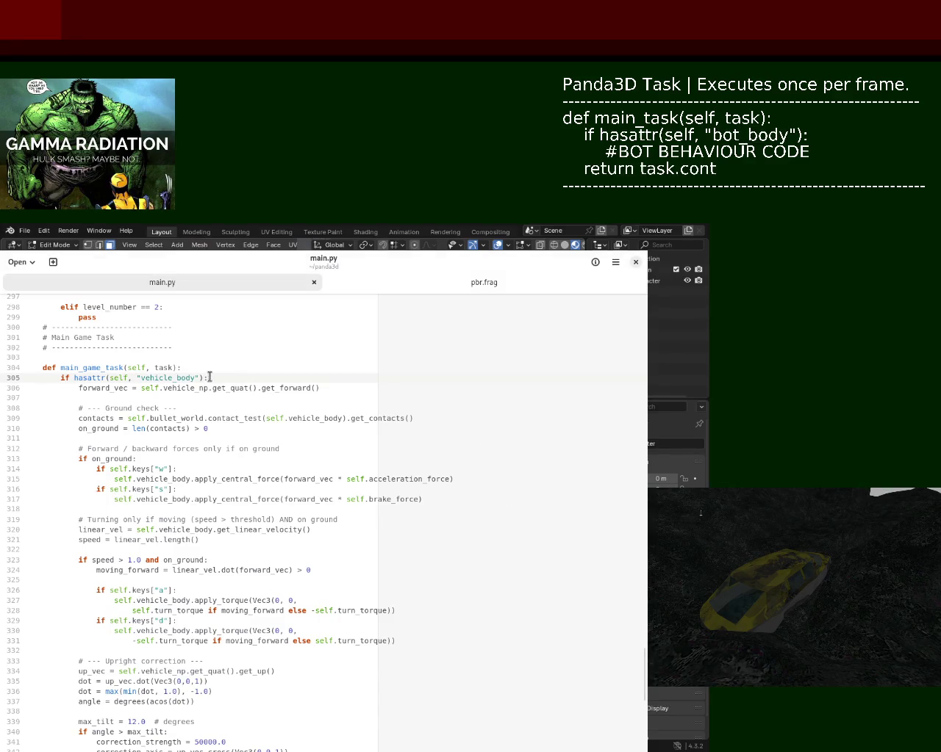
{"action": "mouse_move", "coordinate": [215, 377]}
{"action": "left_mouse_down"}
{"action": "mouse_move", "coordinate": [2, 365]}
{"action": "mouse_move", "coordinate": [2, 378]}
{"action": "left_mouse_up"}
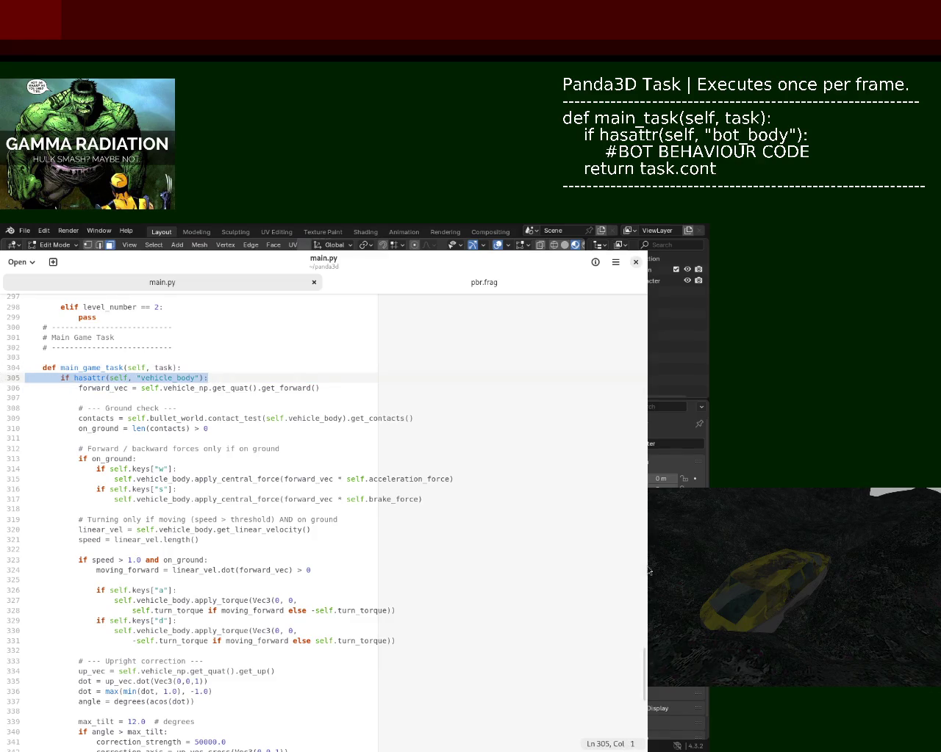
{"action": "left_click_drag", "start_coordinate": [643, 689], "coordinate": [648, 650]}
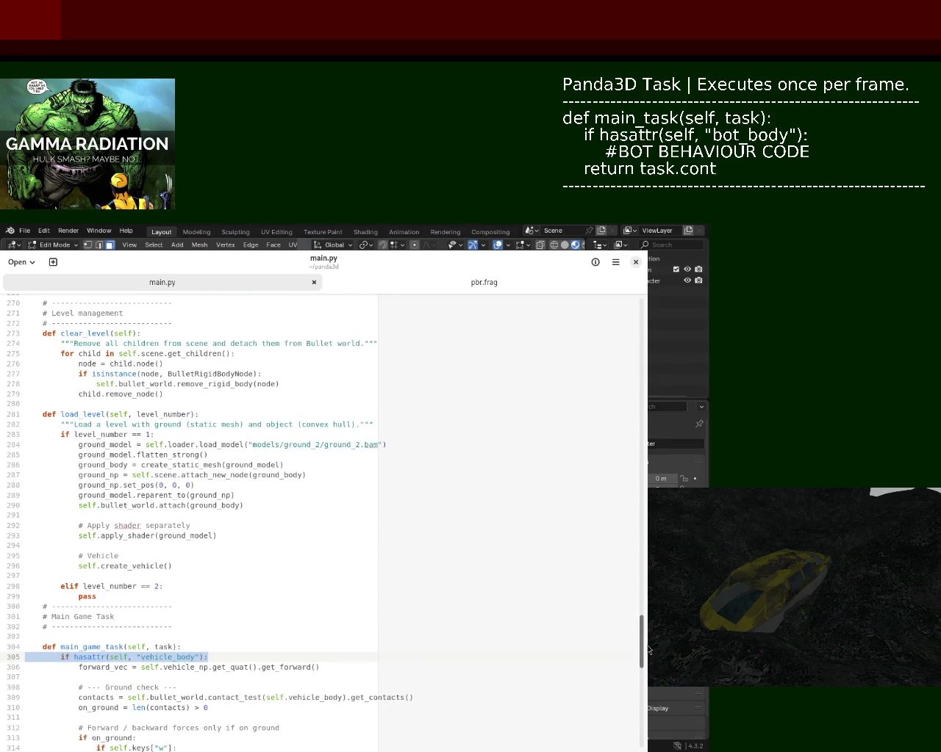